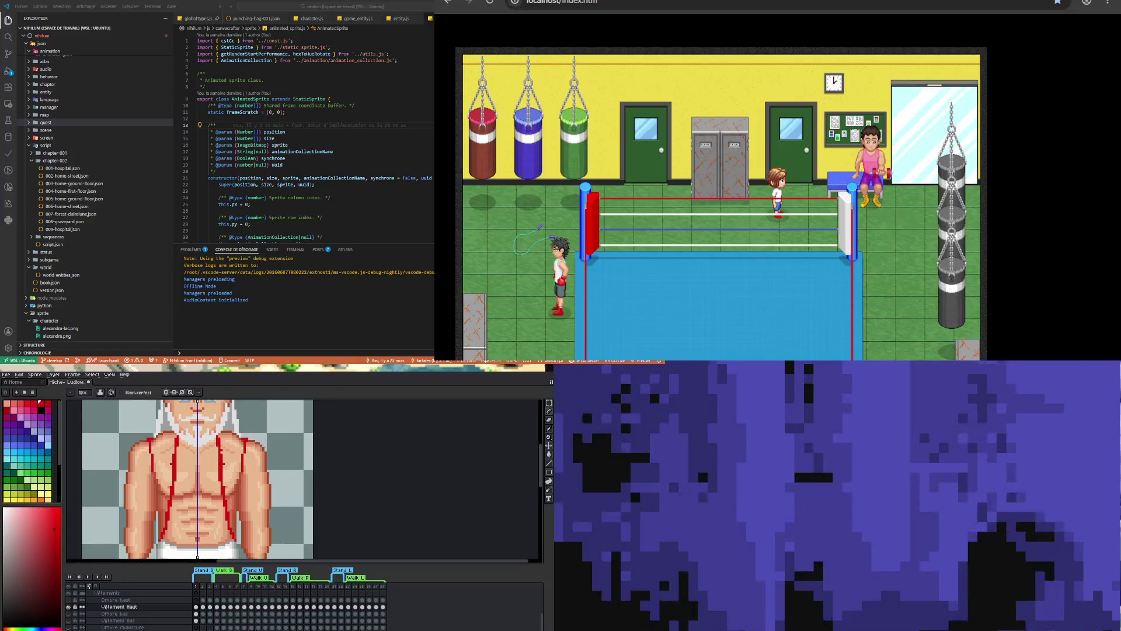
# Erase the lower red strap lines on both sides of the chest
pyautogui.scroll(-1, 153, 629)
pyautogui.scroll(2, 153, 629)
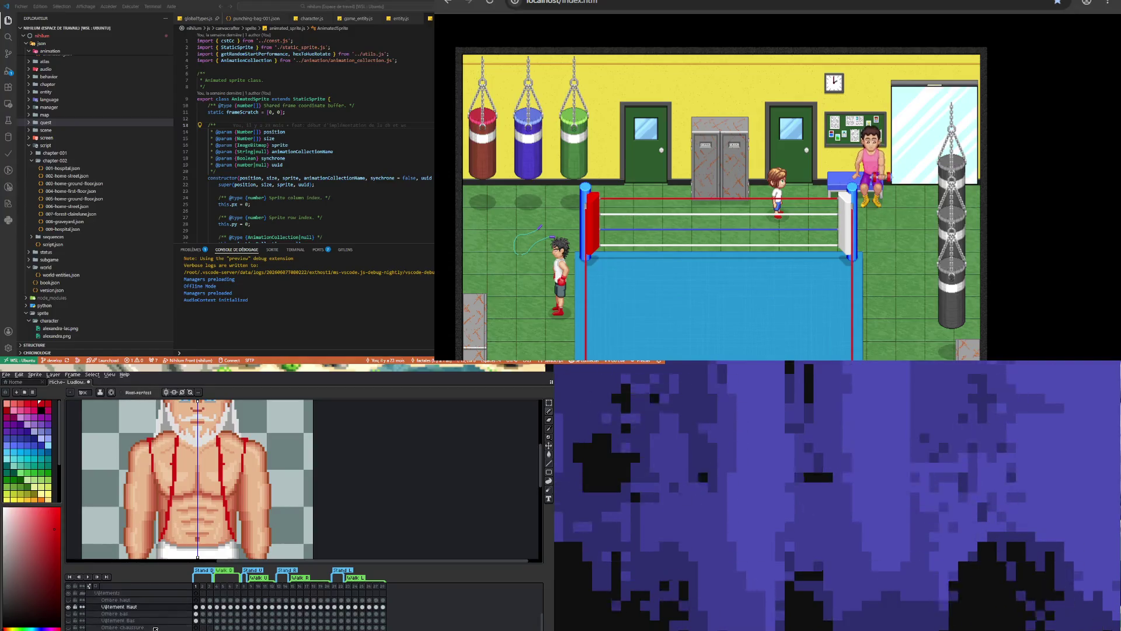
pyautogui.scroll(3, 158, 623)
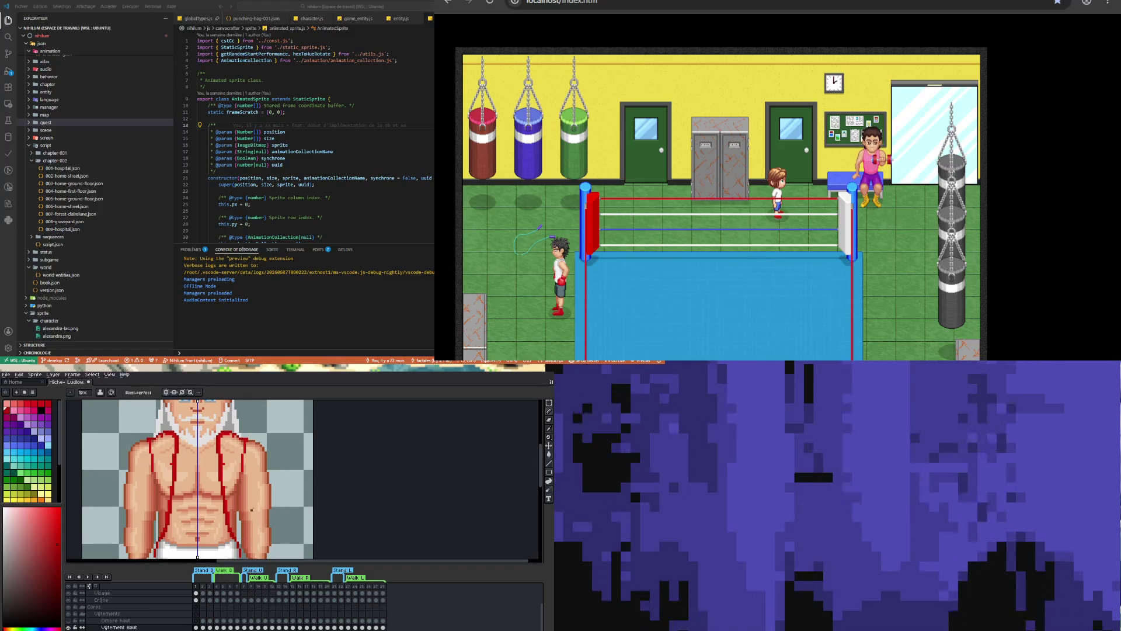
pyautogui.moveTo(541, 469); pyautogui.dragTo(544, 476)
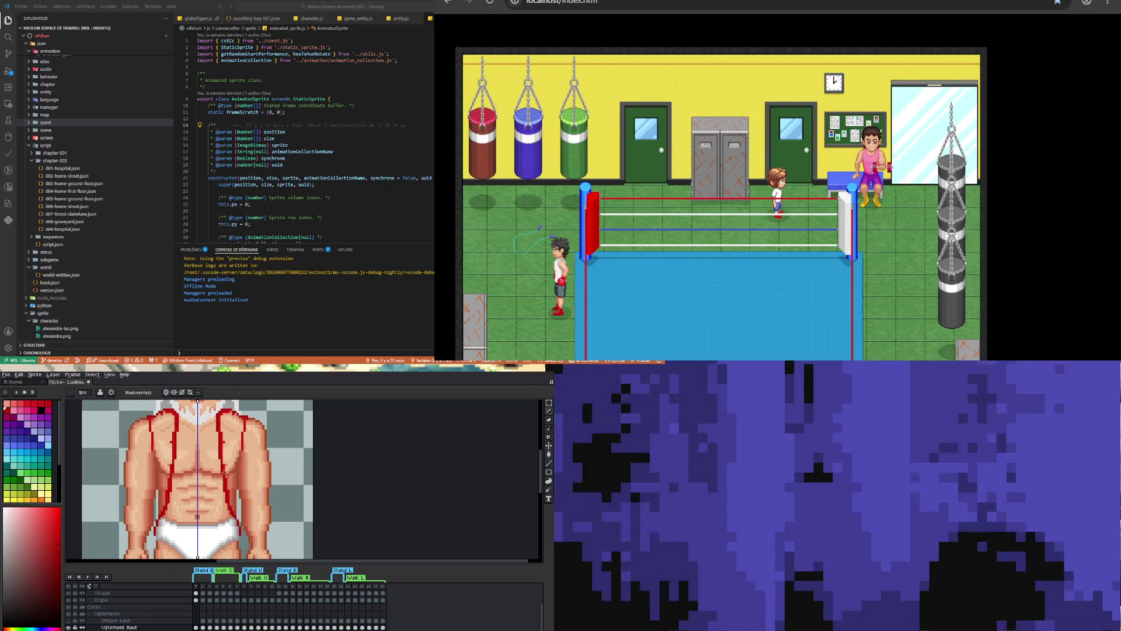
pyautogui.press('e')
pyautogui.moveTo(227, 509); pyautogui.dragTo(220, 442)
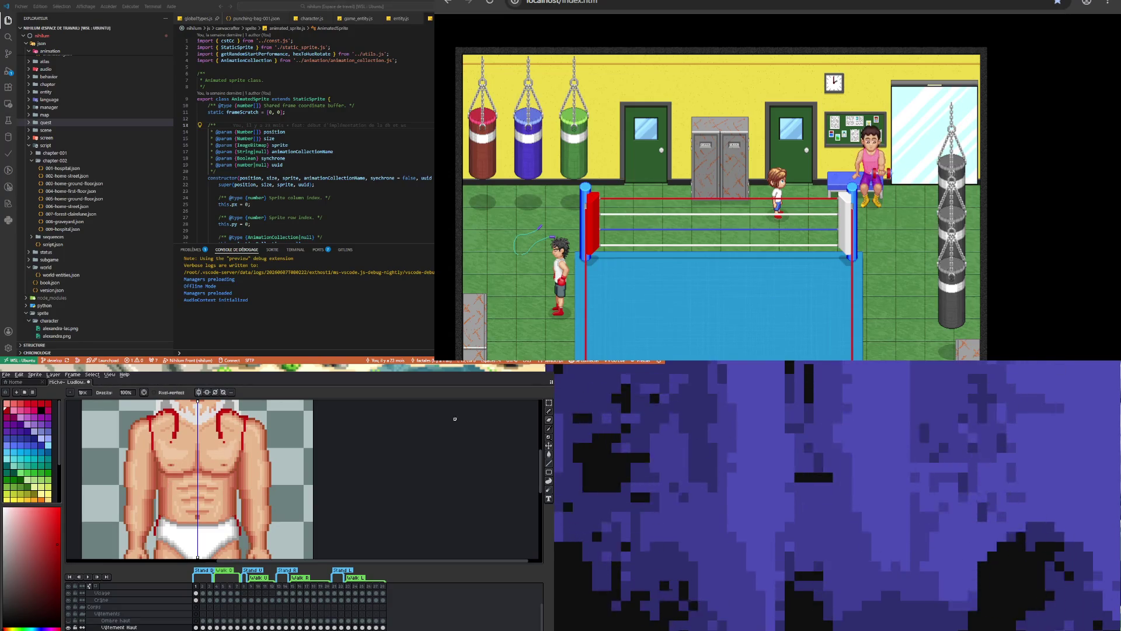
# Redraw mirrored red strap pixels down both sides of the chest toward the waist
pyautogui.click(549, 411)
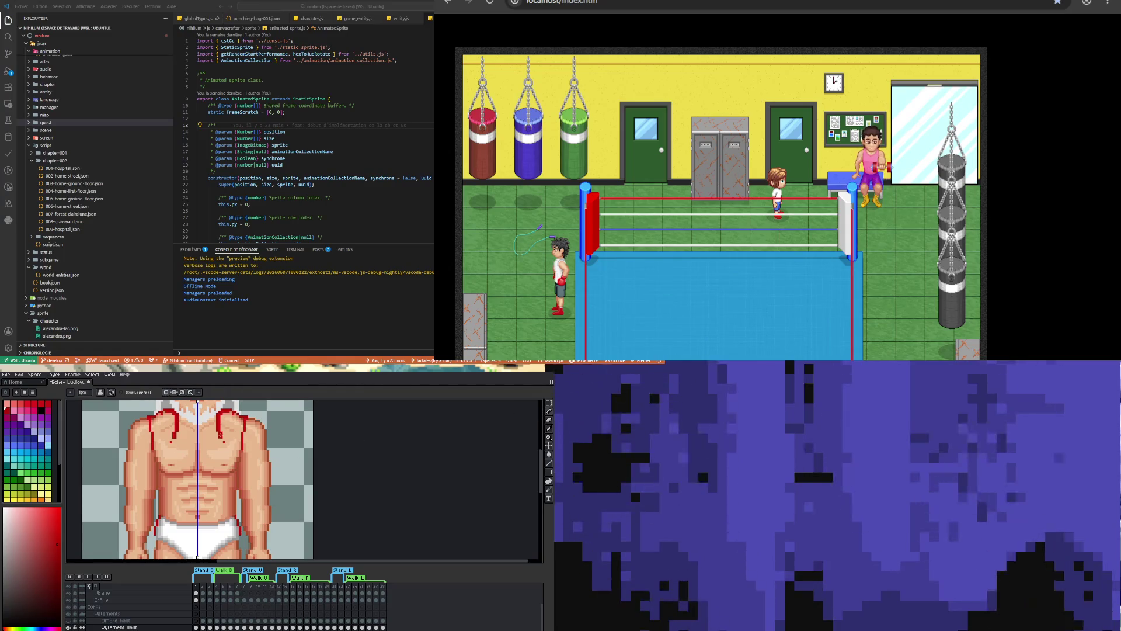
pyautogui.moveTo(218, 431); pyautogui.dragTo(236, 519)
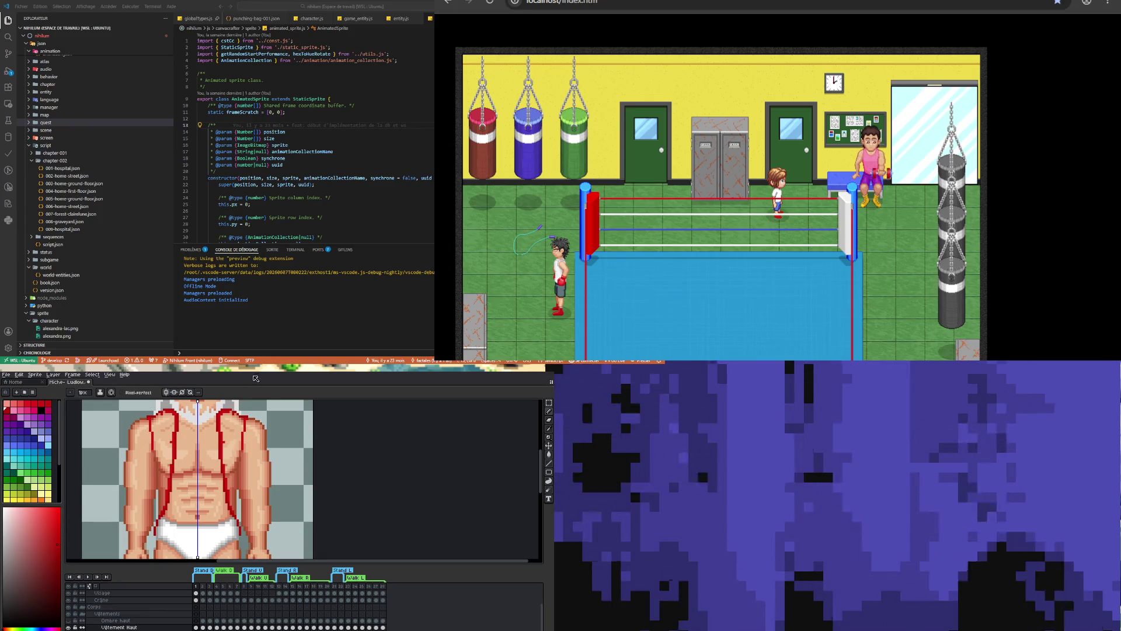
pyautogui.click(549, 427)
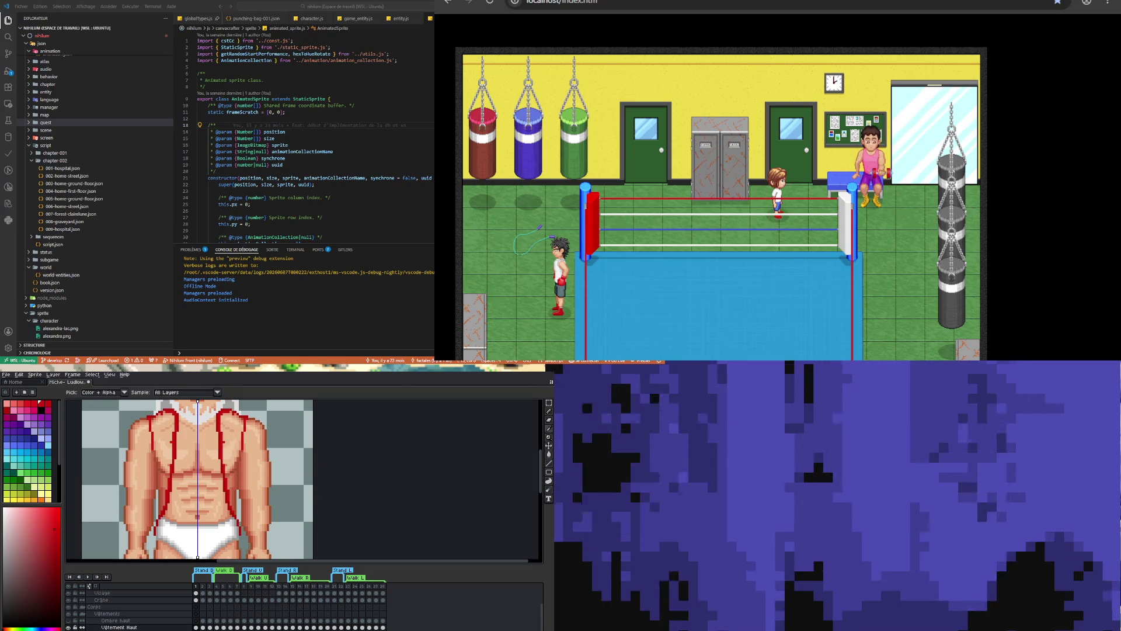
pyautogui.click(550, 420)
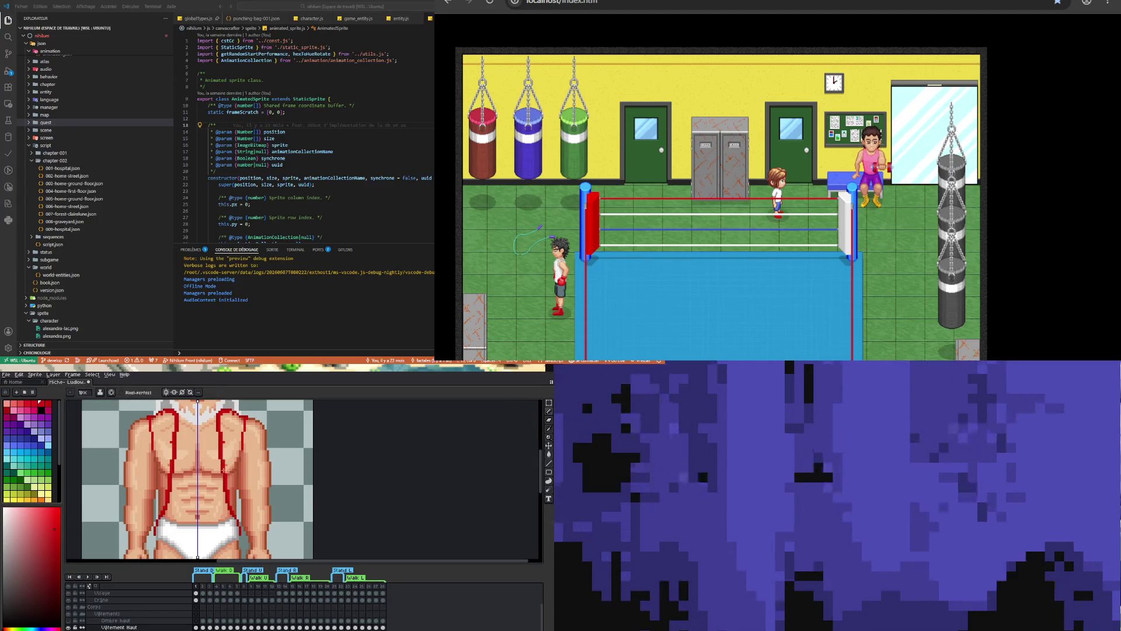
pyautogui.moveTo(228, 472); pyautogui.dragTo(224, 442)
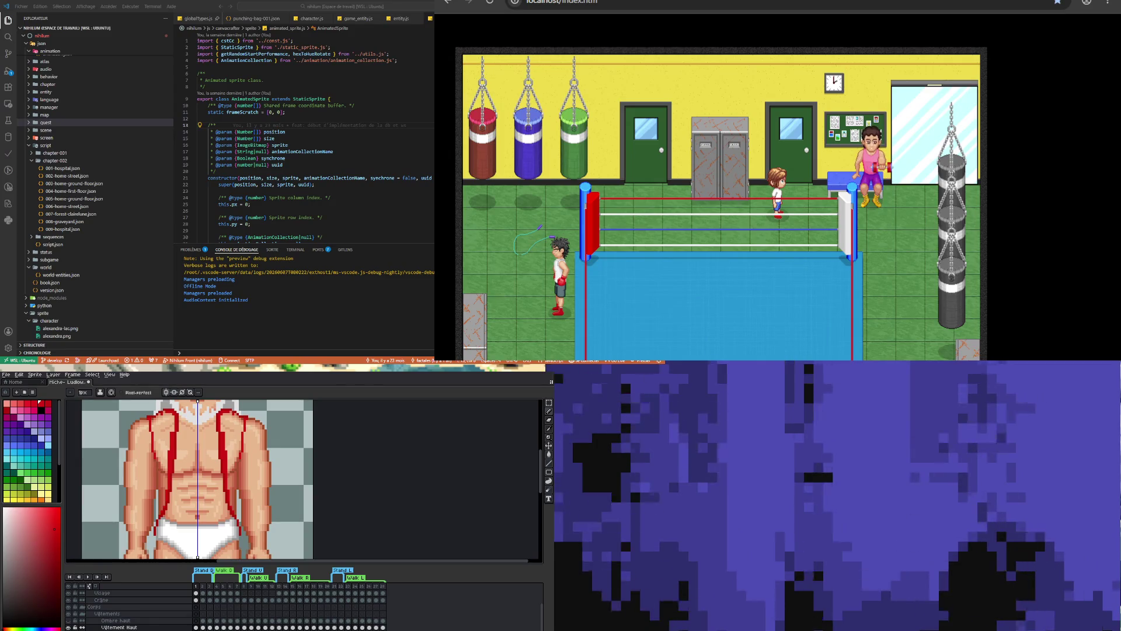
pyautogui.scroll(-1, 192, 478)
pyautogui.scroll(1, 193, 479)
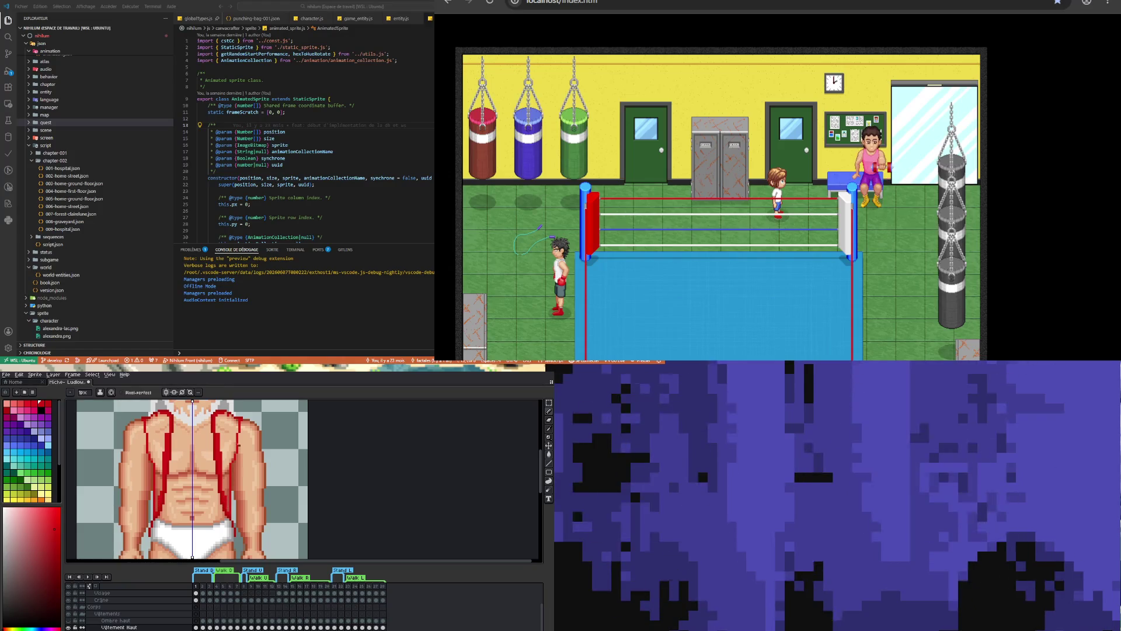
pyautogui.click(549, 453)
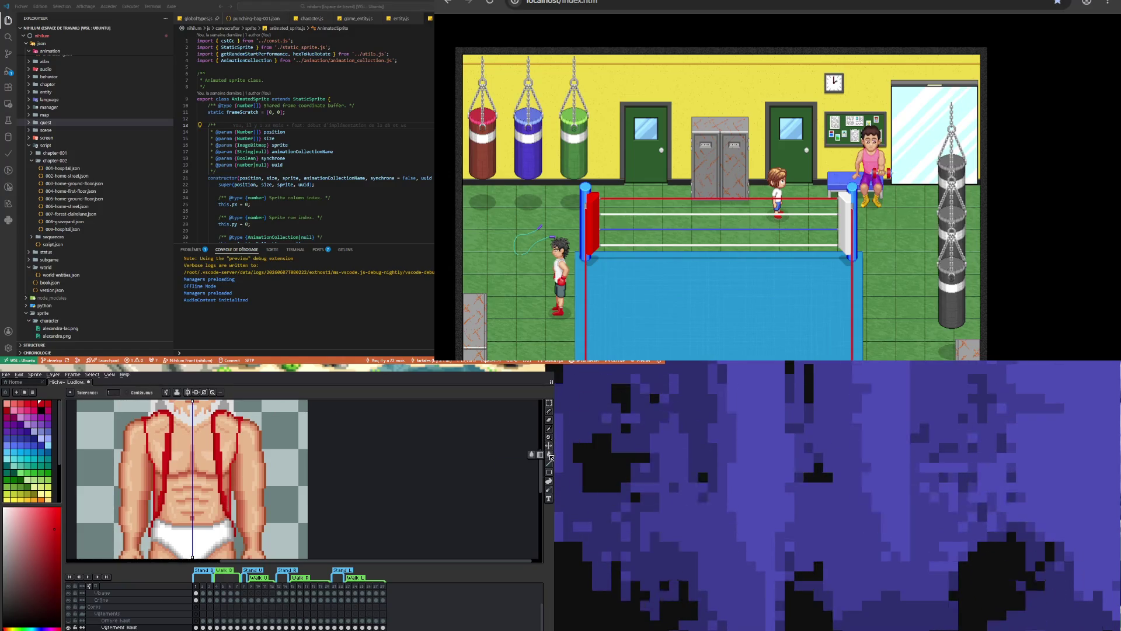
# Fill both vest halves with red after undoing an accidental full-canvas fill
pyautogui.click(234, 451)
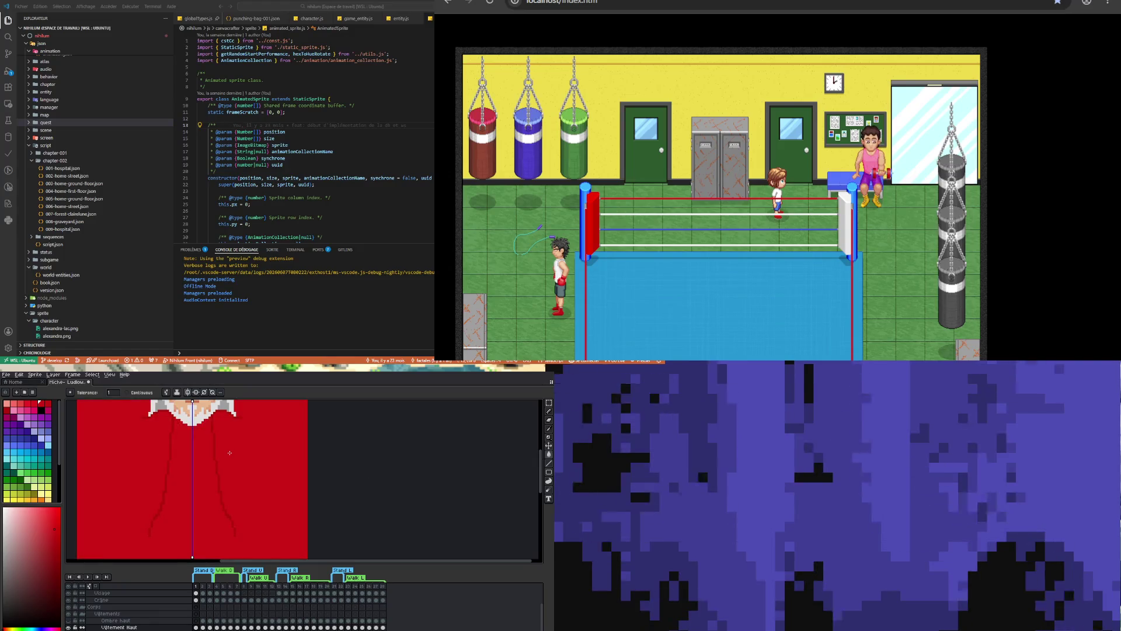
pyautogui.hotkey('ctrl', 'z')
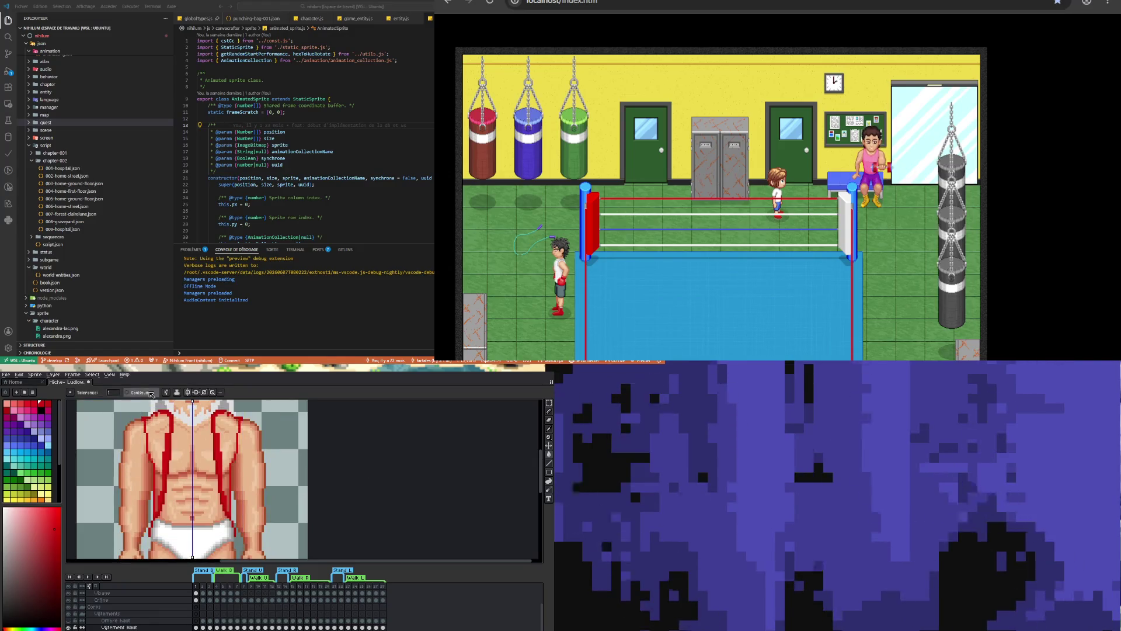
pyautogui.click(224, 455)
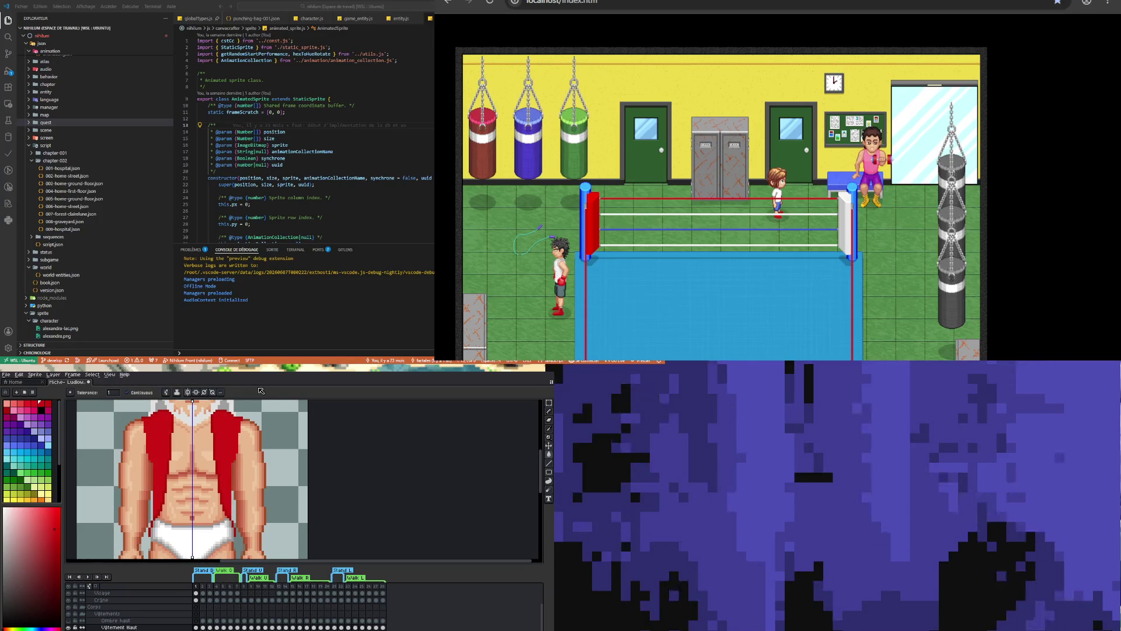
pyautogui.press('i')
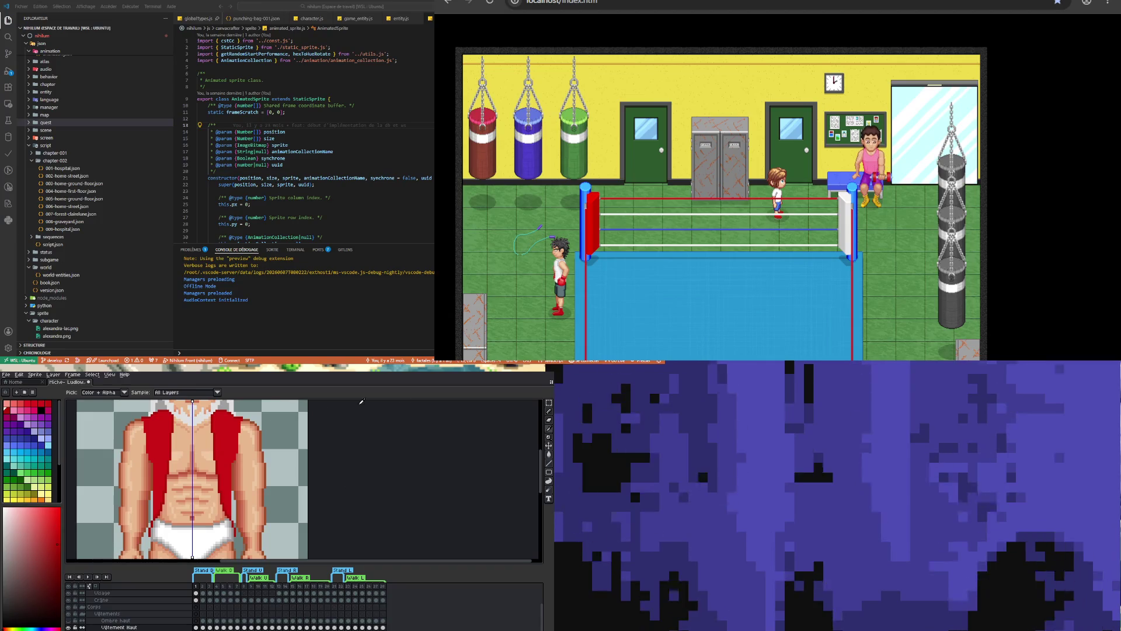
pyautogui.click(548, 411)
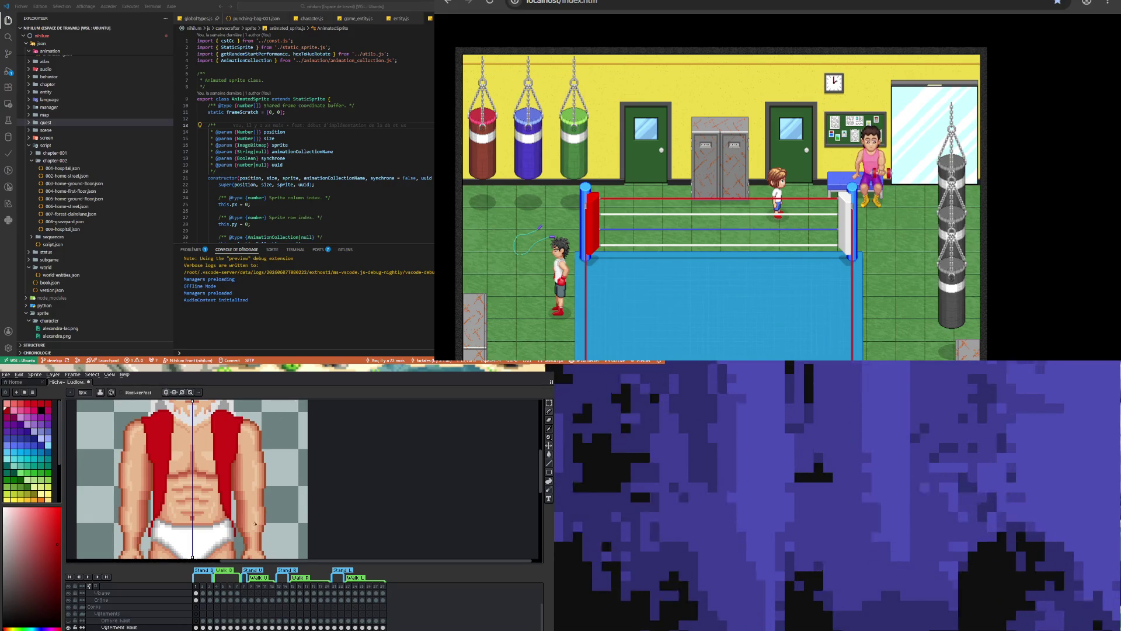
# Sample the vest's red and paint it down the vest's right edge
pyautogui.press('i')
pyautogui.click(232, 500)
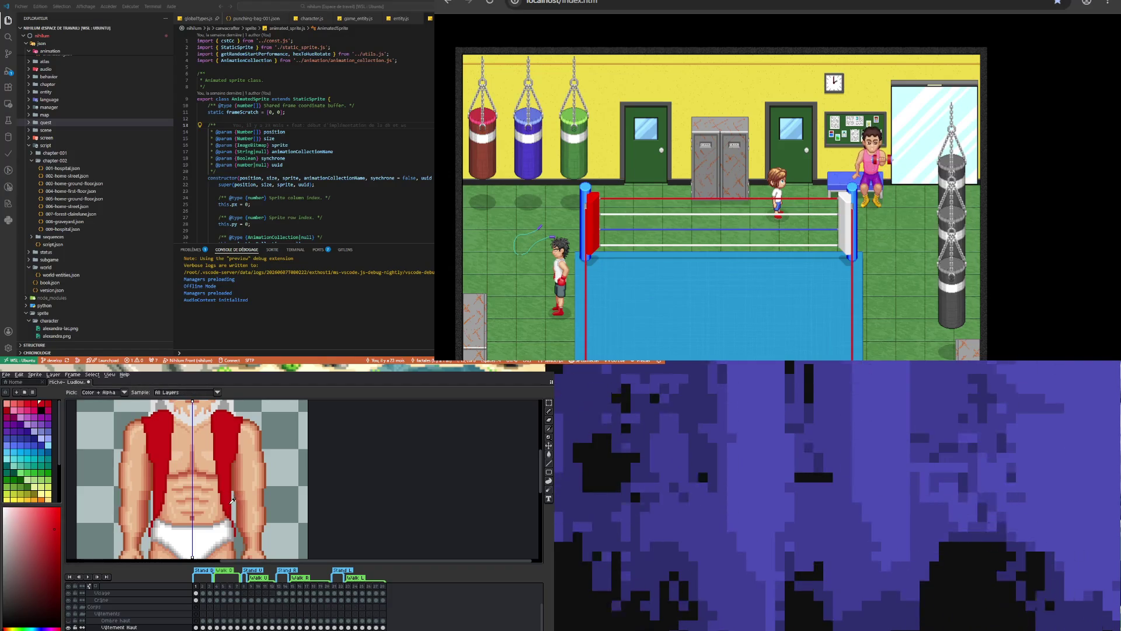
pyautogui.press('b')
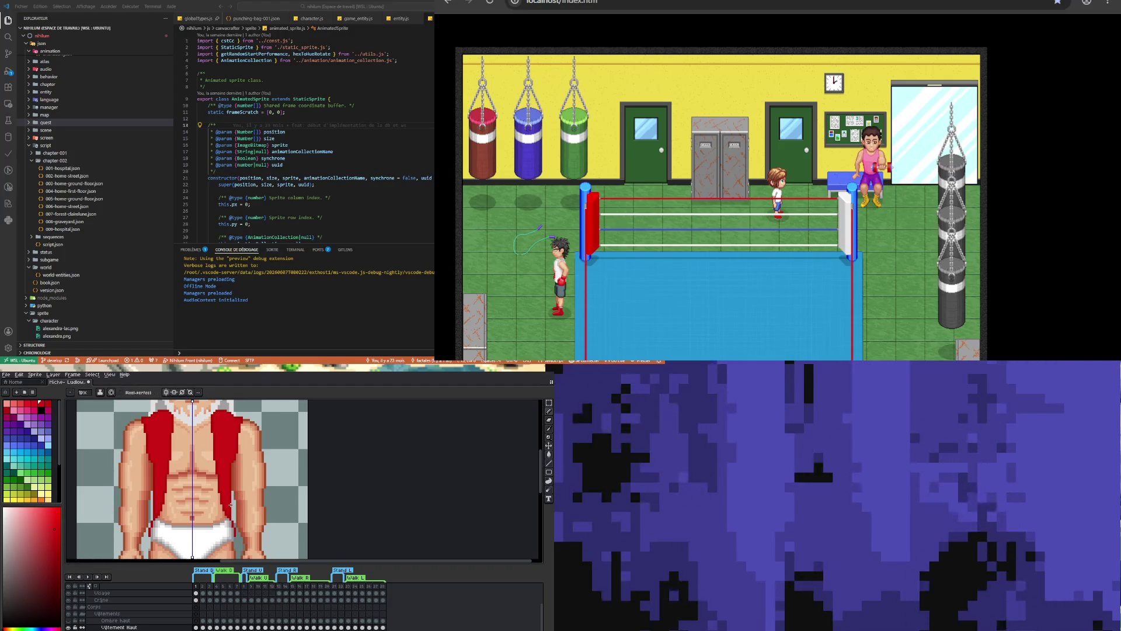
pyautogui.moveTo(232, 492); pyautogui.dragTo(232, 517)
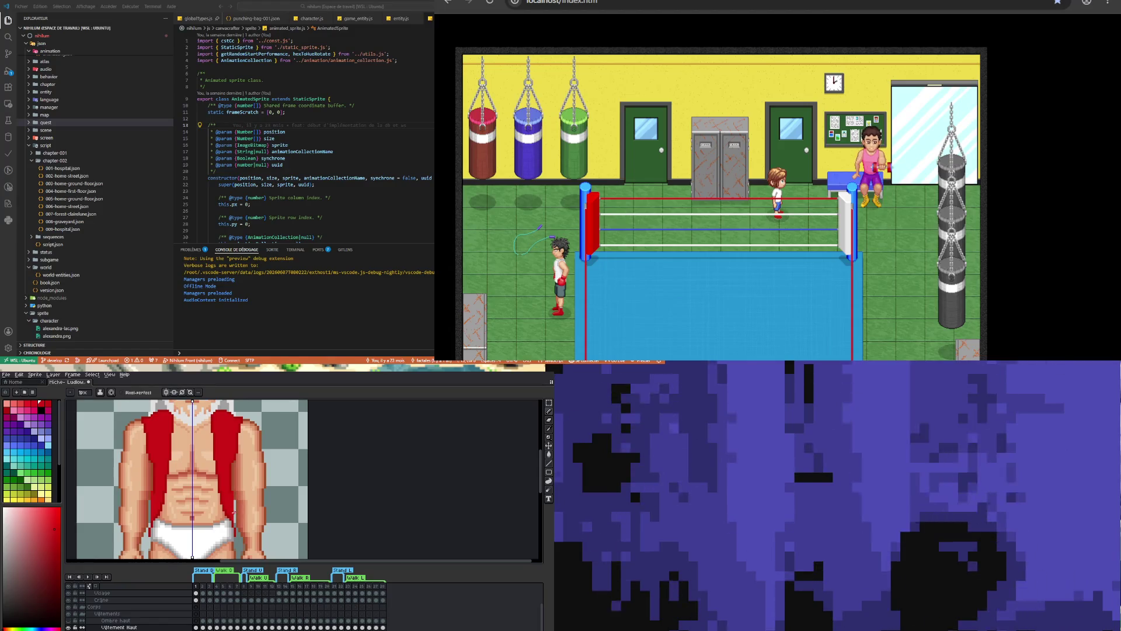
pyautogui.press('i')
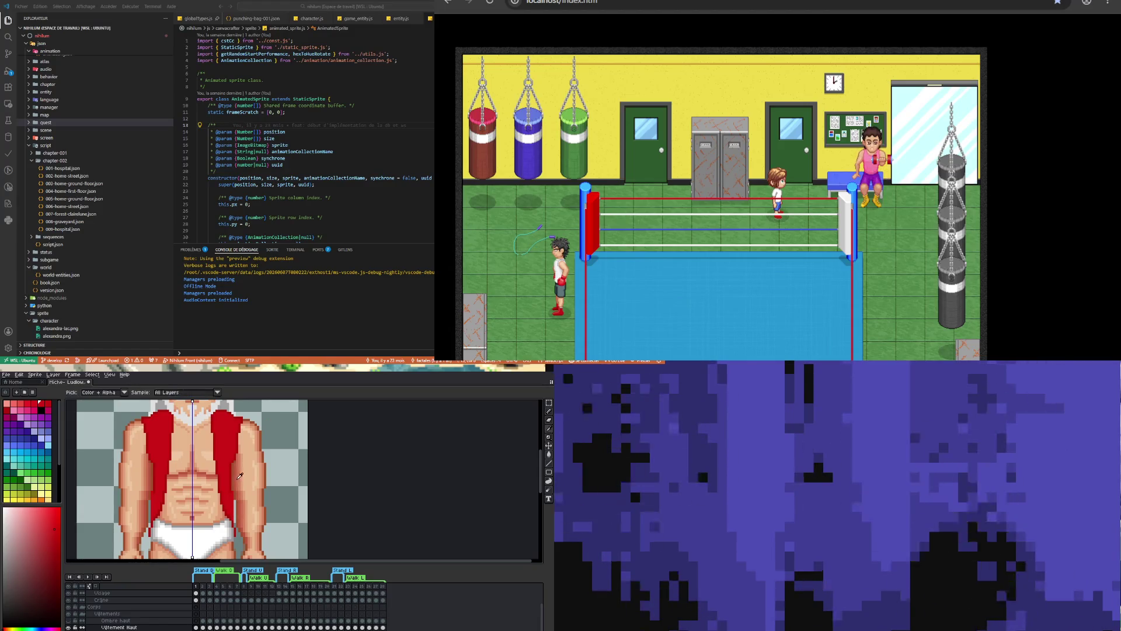
pyautogui.press('b')
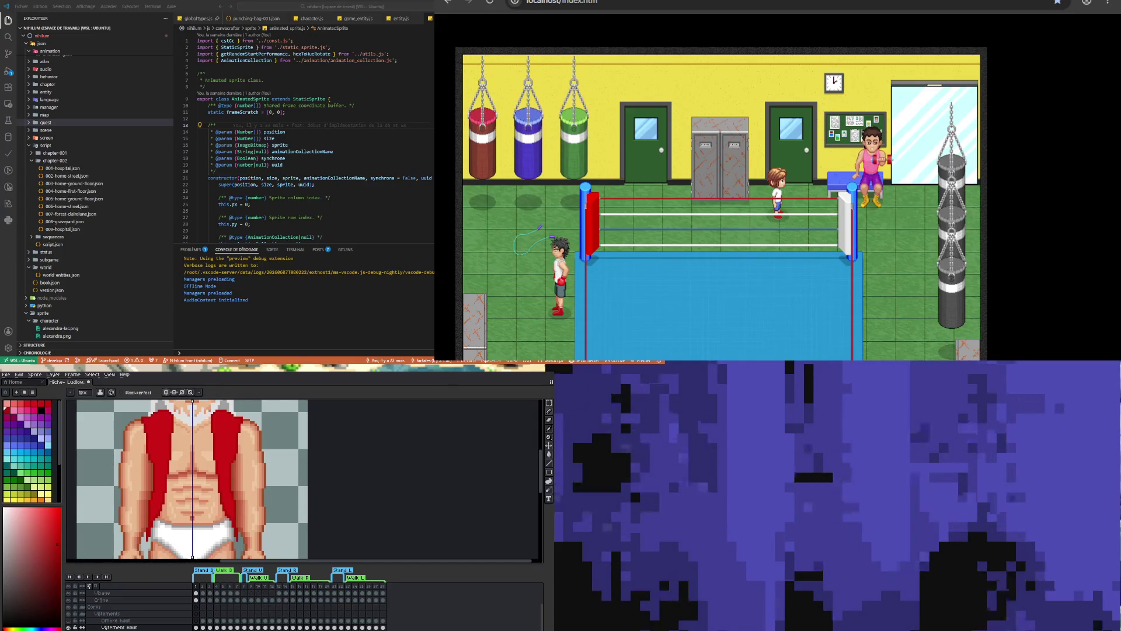
pyautogui.scroll(-3, 237, 441)
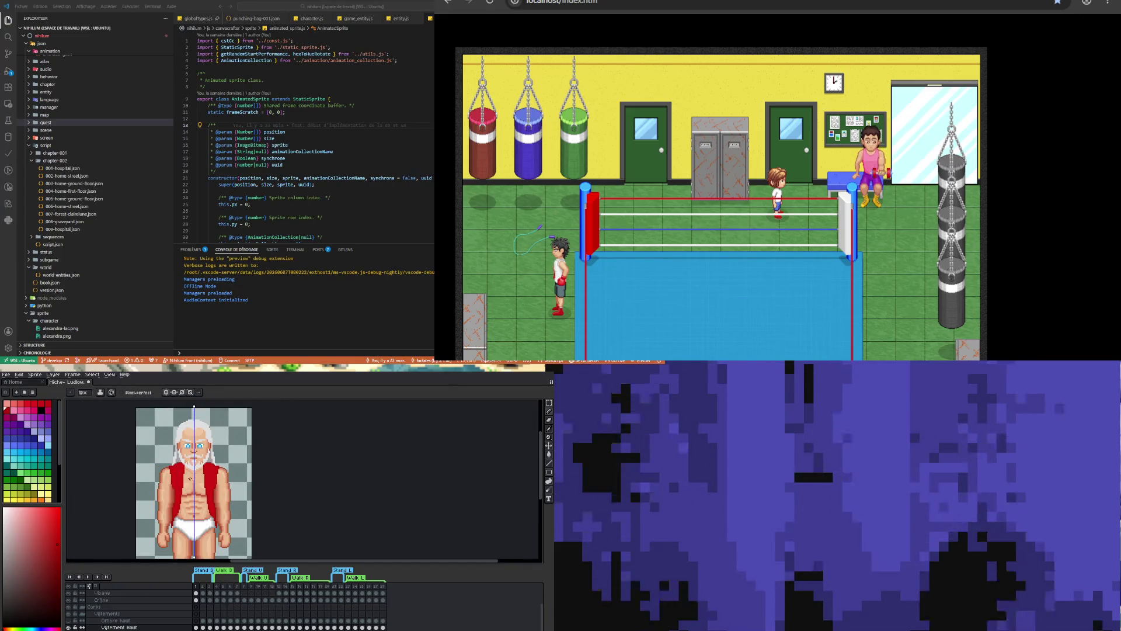
# Move the Vêtement Haut layer up between Yeux and Visage
pyautogui.scroll(3, 188, 470)
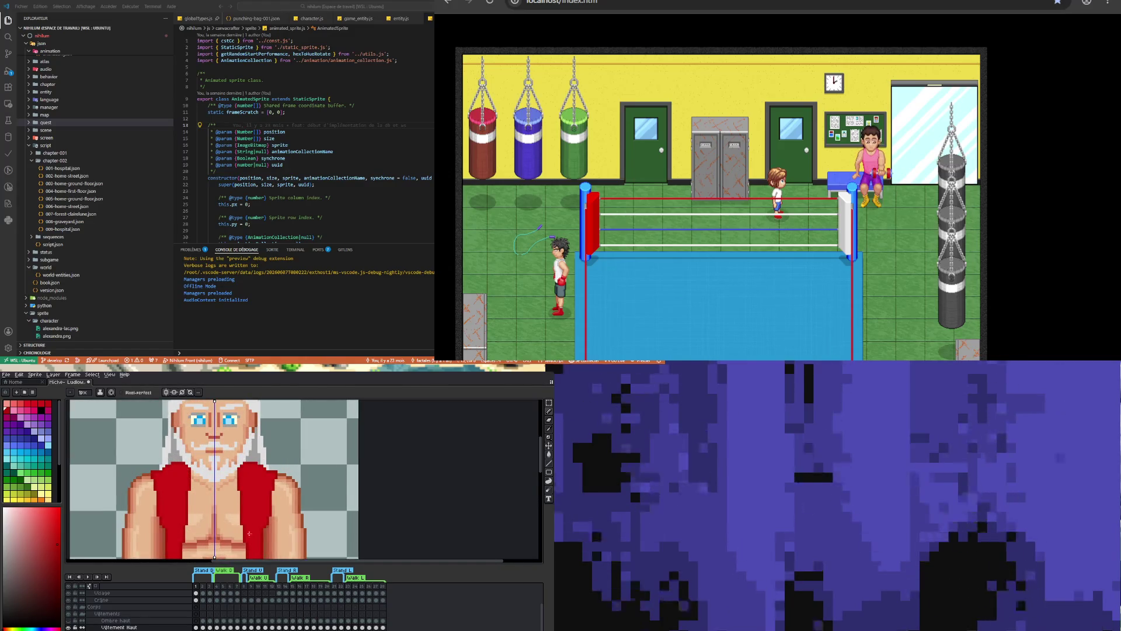
pyautogui.scroll(2, 134, 619)
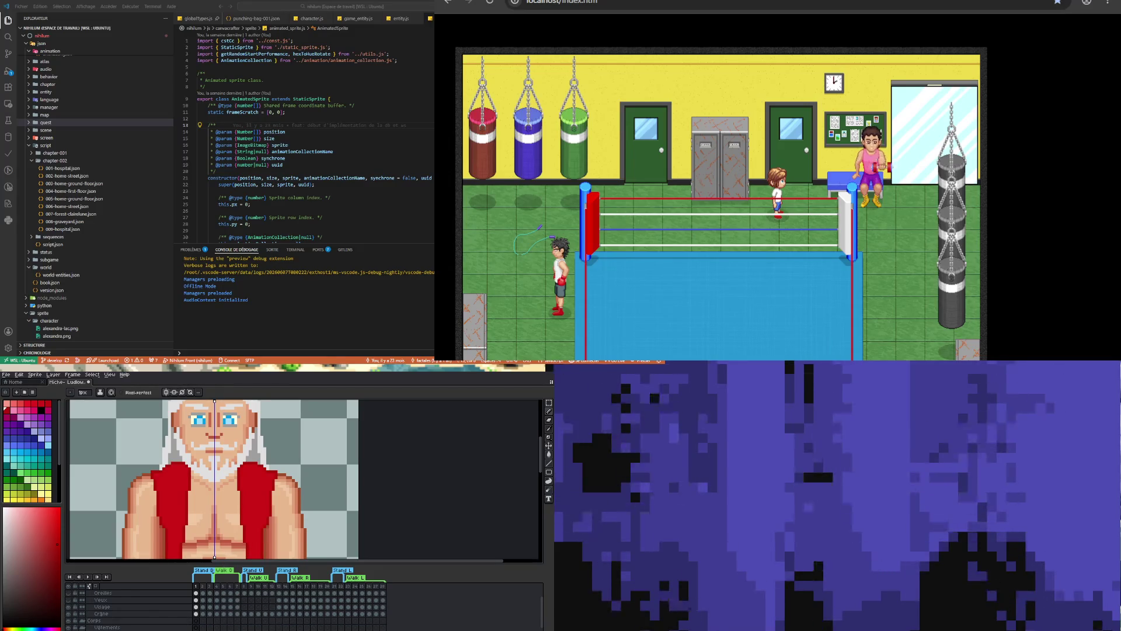
pyautogui.moveTo(111, 627); pyautogui.dragTo(111, 607)
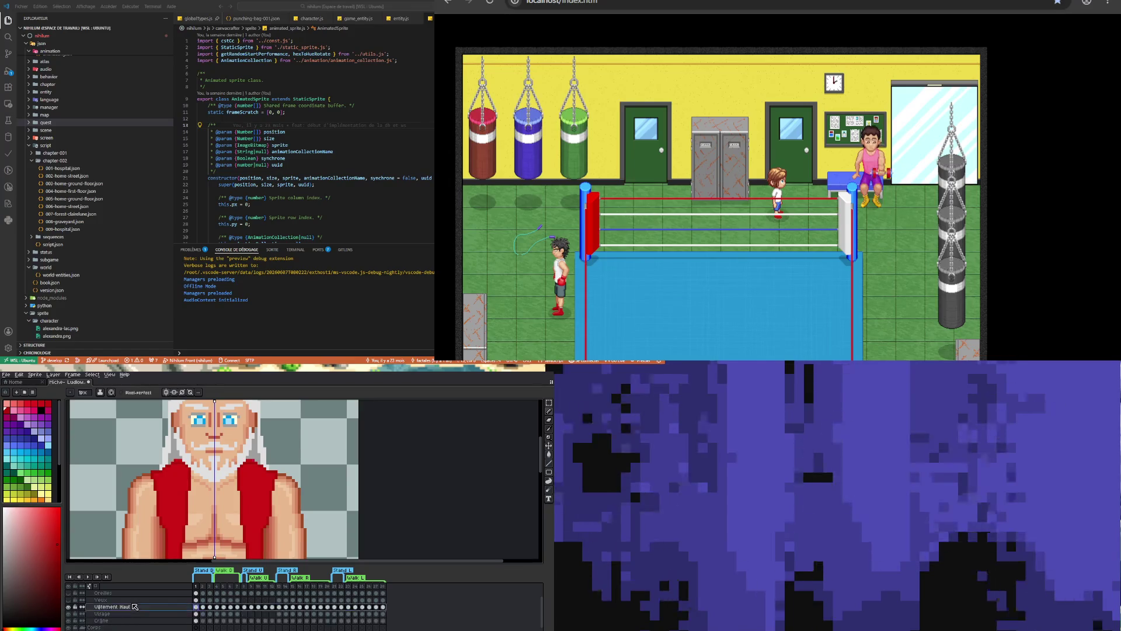
# Sample a colour and add a mirrored pixel at the vest's upper-left edge
pyautogui.scroll(2, 151, 547)
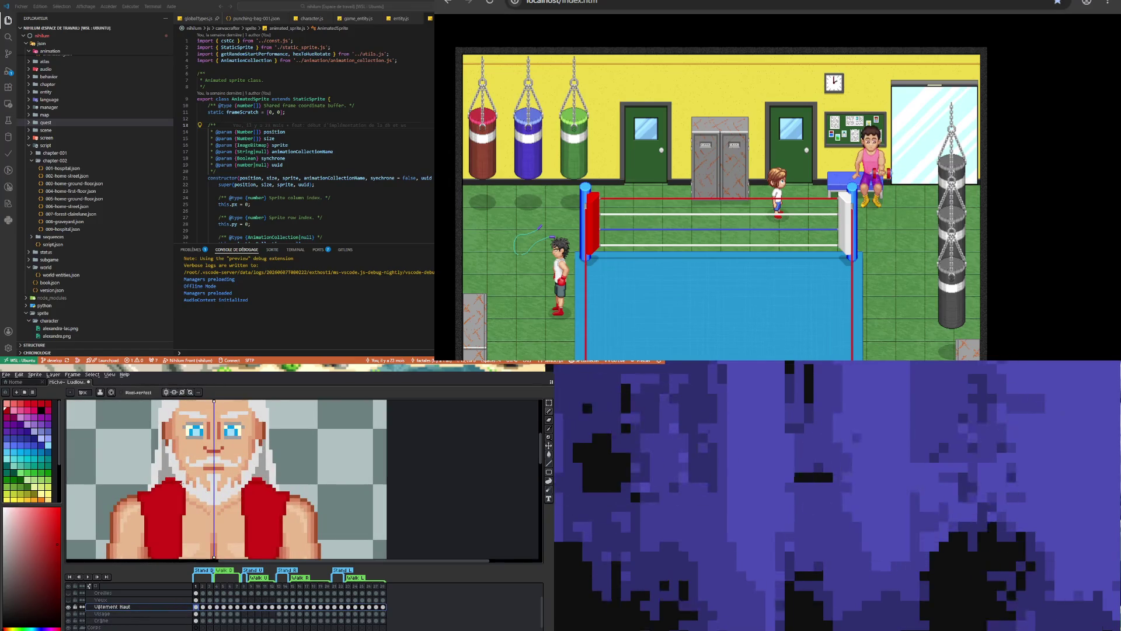
pyautogui.click(549, 429)
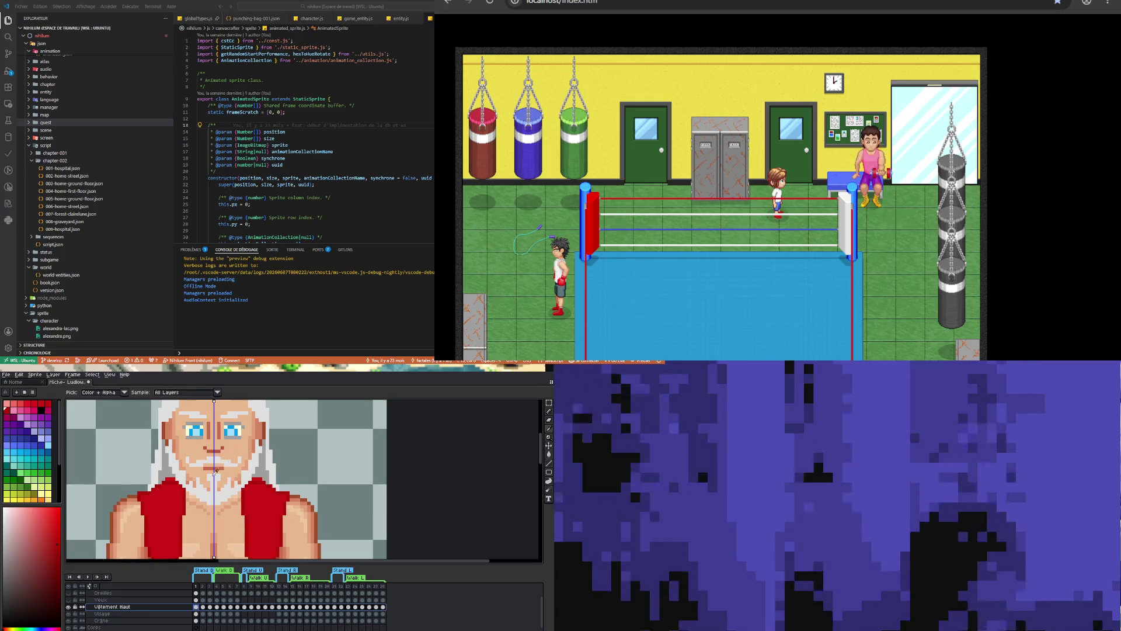
pyautogui.press('b')
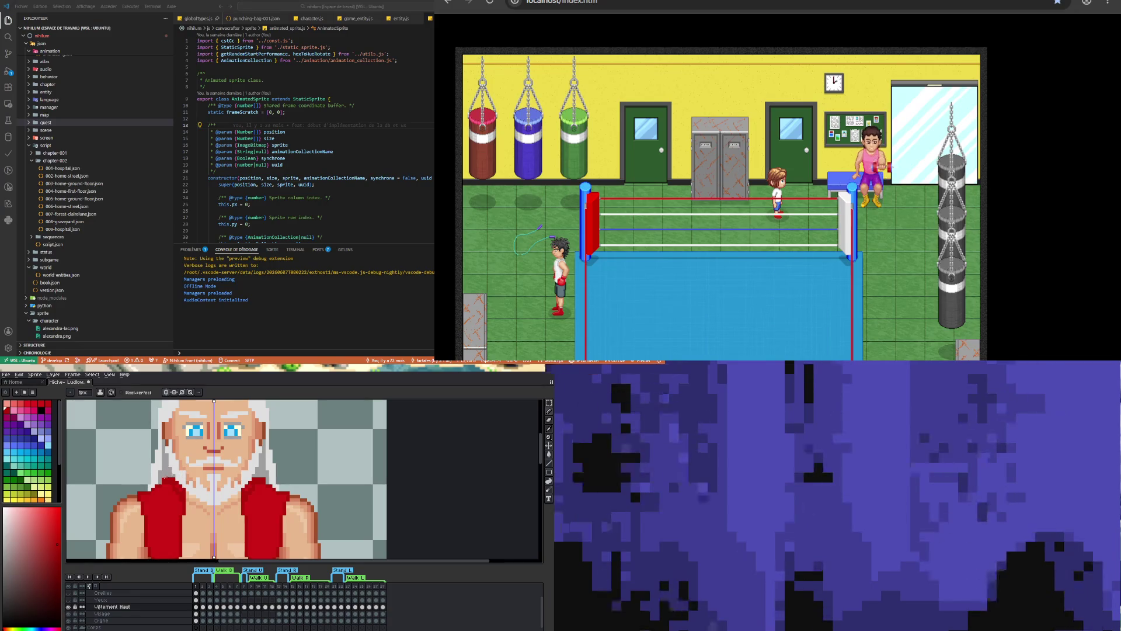
pyautogui.click(164, 475)
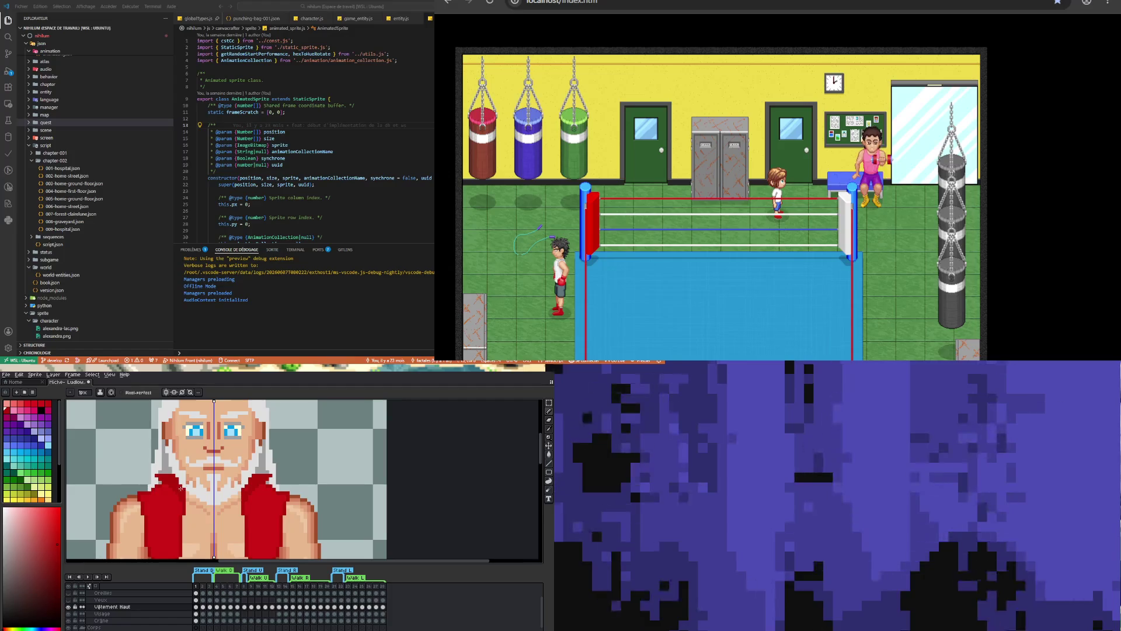
# Sample the vest's red, then pick a neighbouring, slightly different red from the palette
pyautogui.press('i')
pyautogui.click(174, 499)
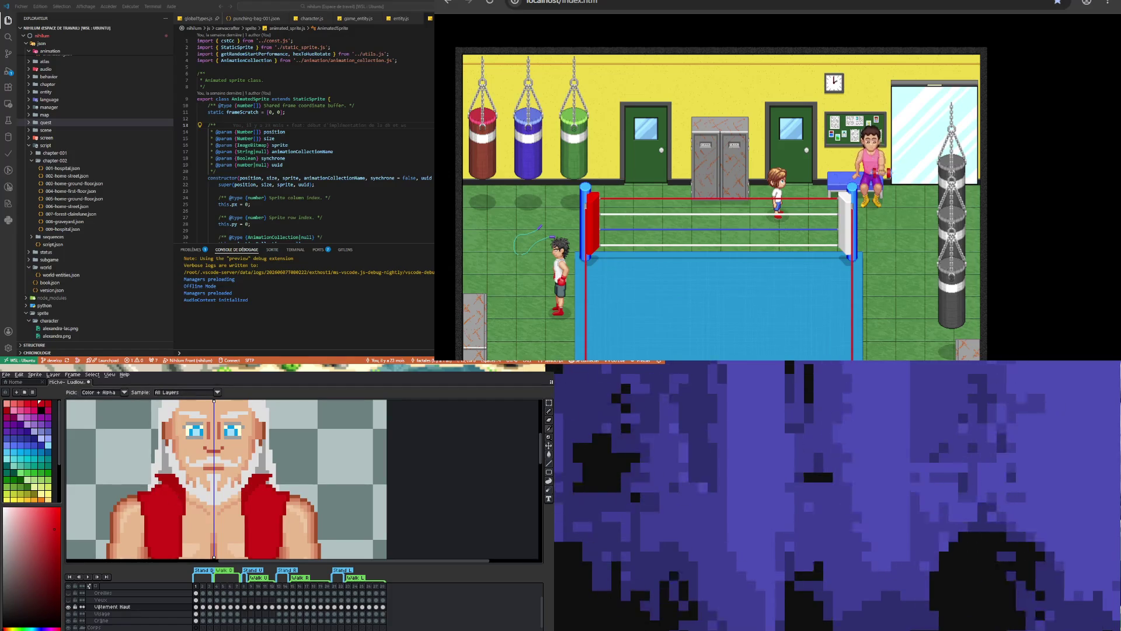
pyautogui.click(27, 403)
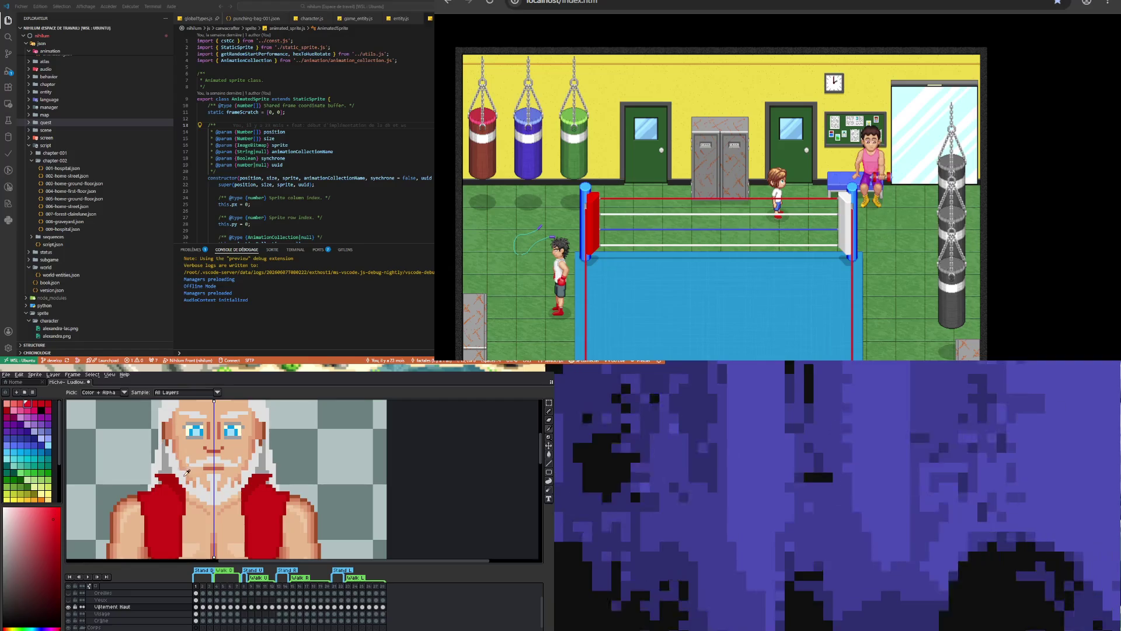
pyautogui.press('b')
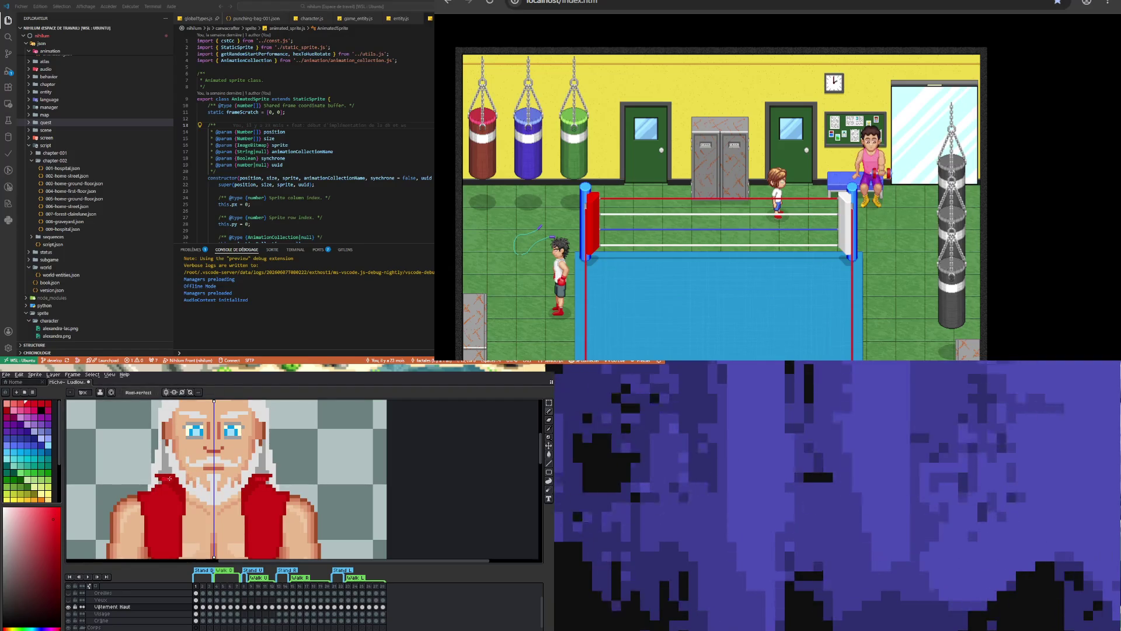
pyautogui.click(21, 406)
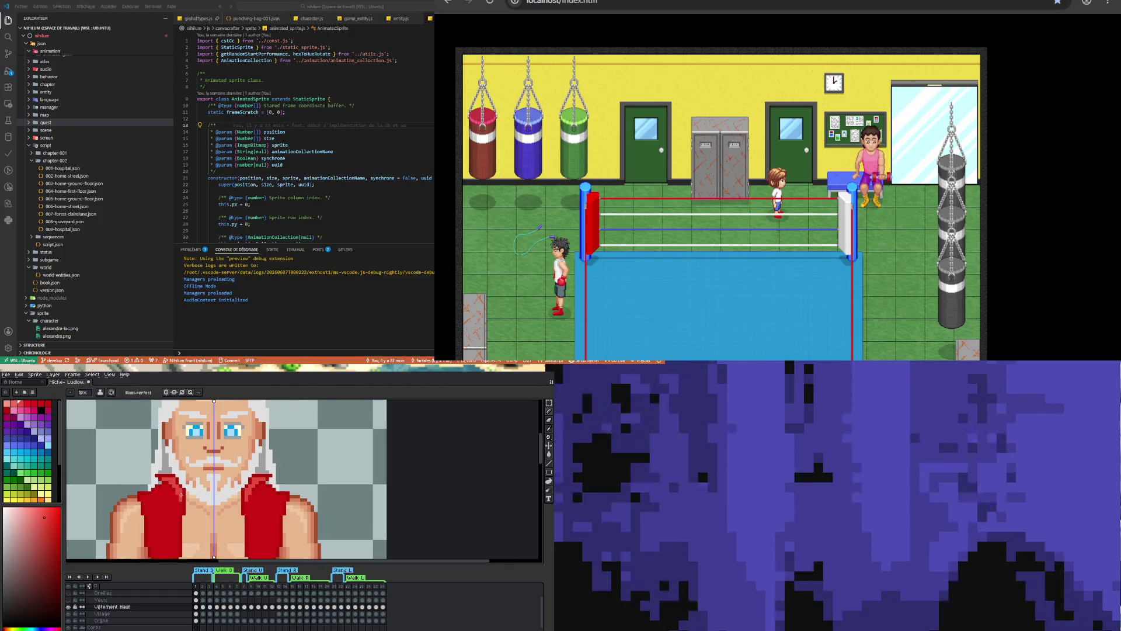
pyautogui.press('alt')
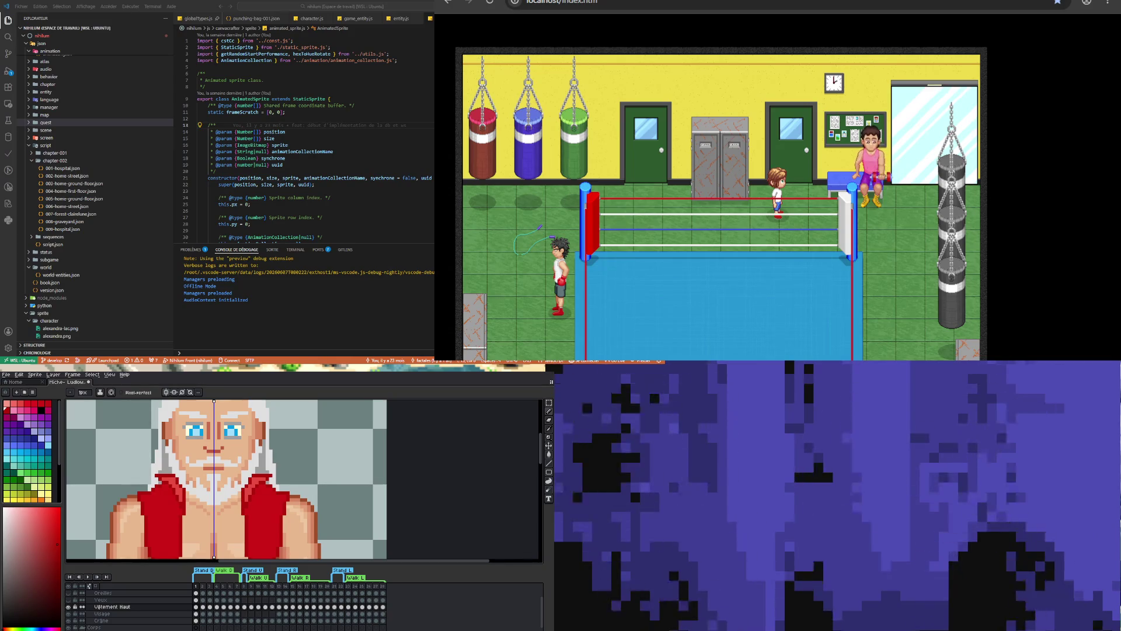
pyautogui.scroll(-4, 219, 514)
# Paint mirrored dark-red stripe strokes across the vest, extending the shading down the right panel
pyautogui.scroll(4, 217, 492)
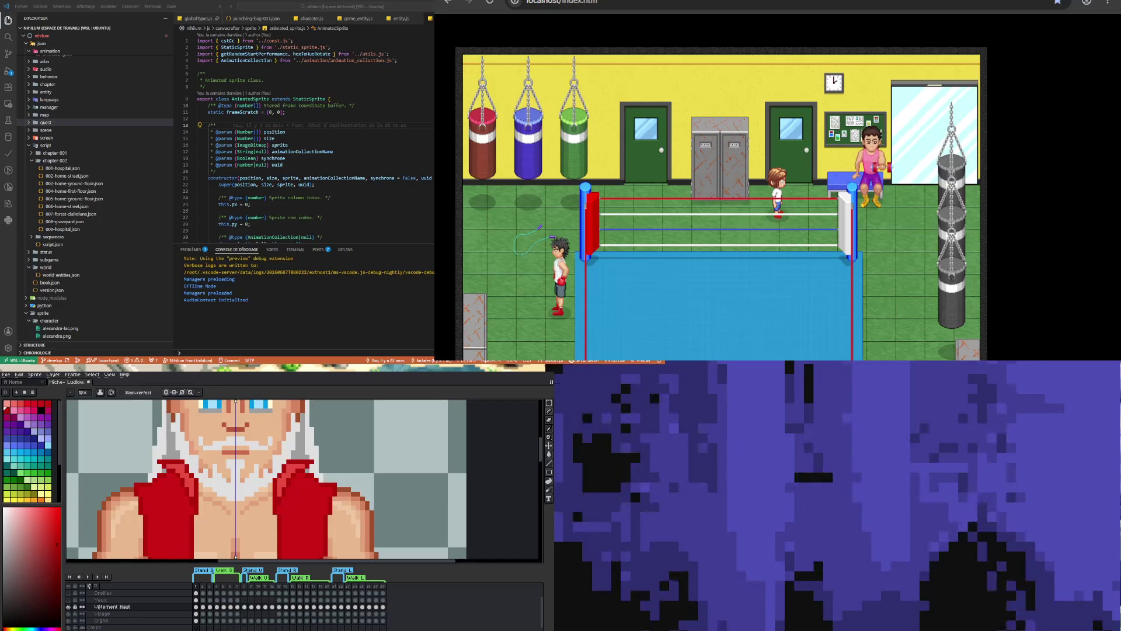
pyautogui.press('i')
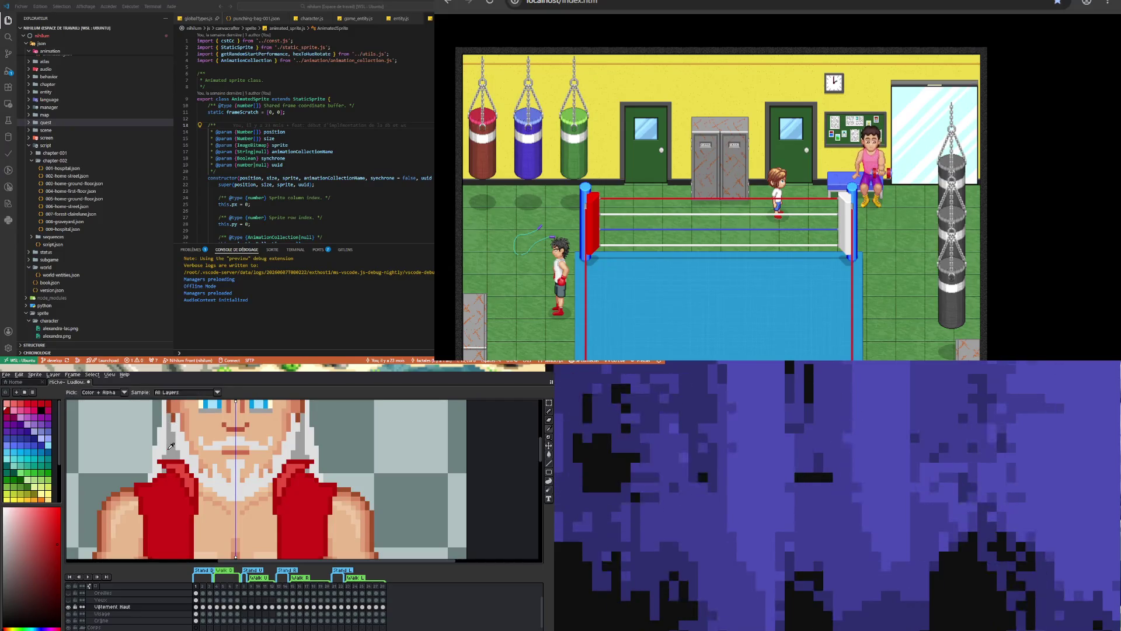
pyautogui.press('b')
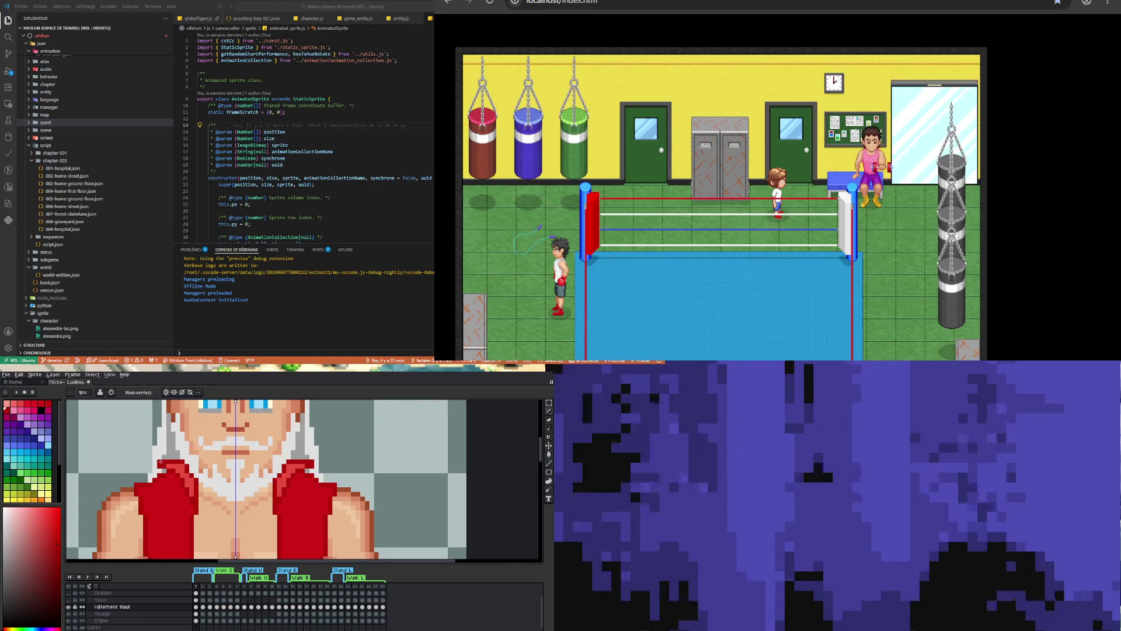
pyautogui.press('e')
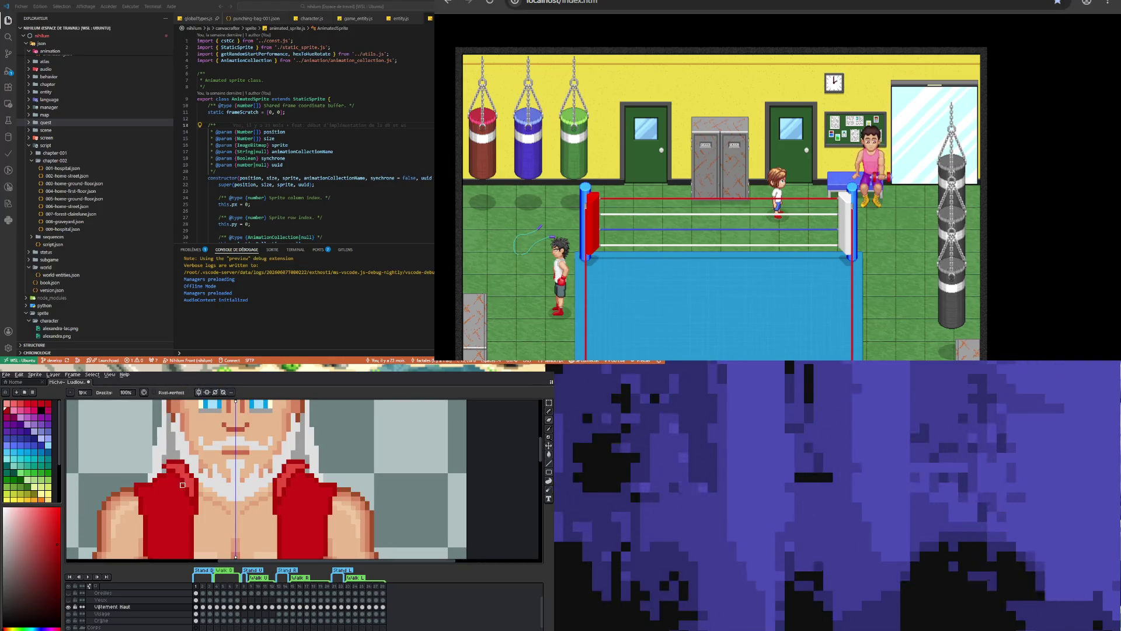
pyautogui.press('i')
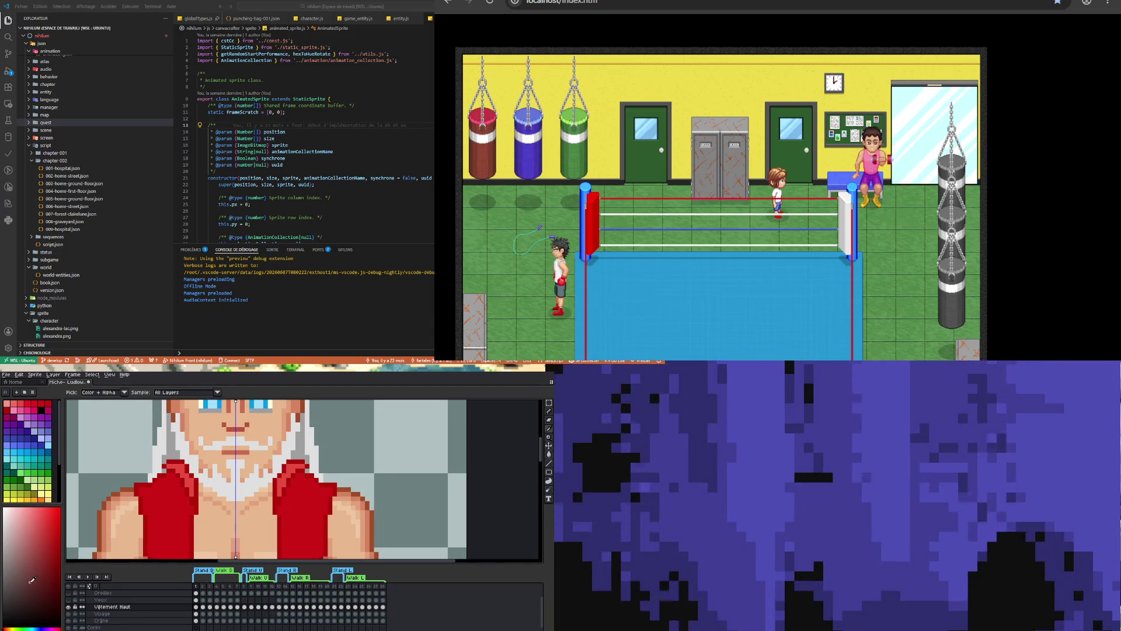
pyautogui.click(548, 411)
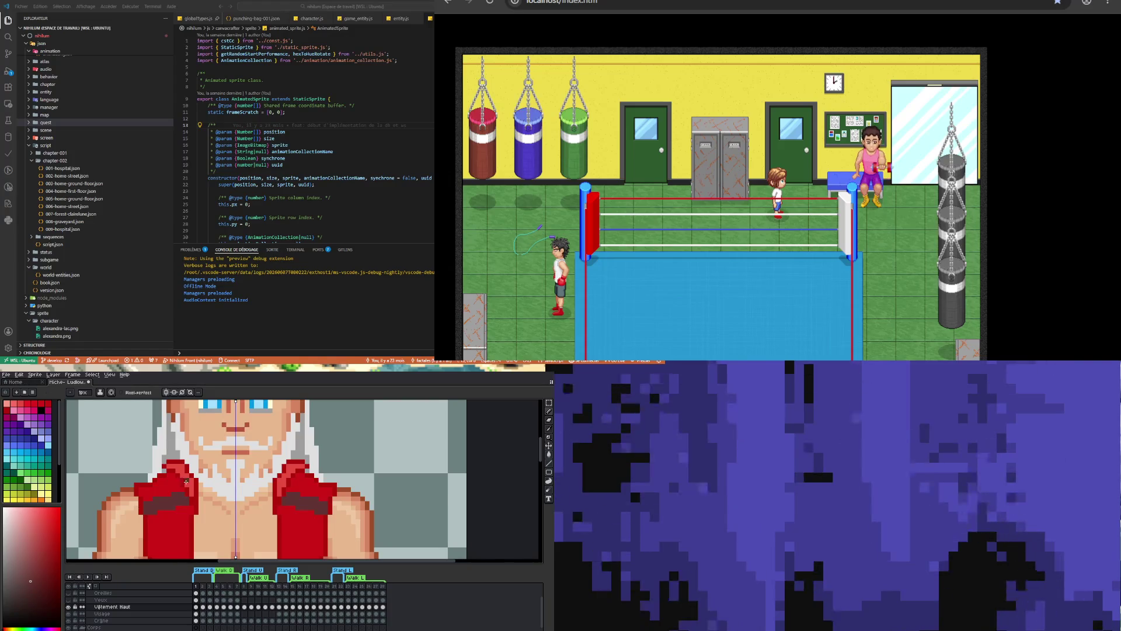
pyautogui.scroll(-3, 186, 483)
pyautogui.scroll(2, 194, 436)
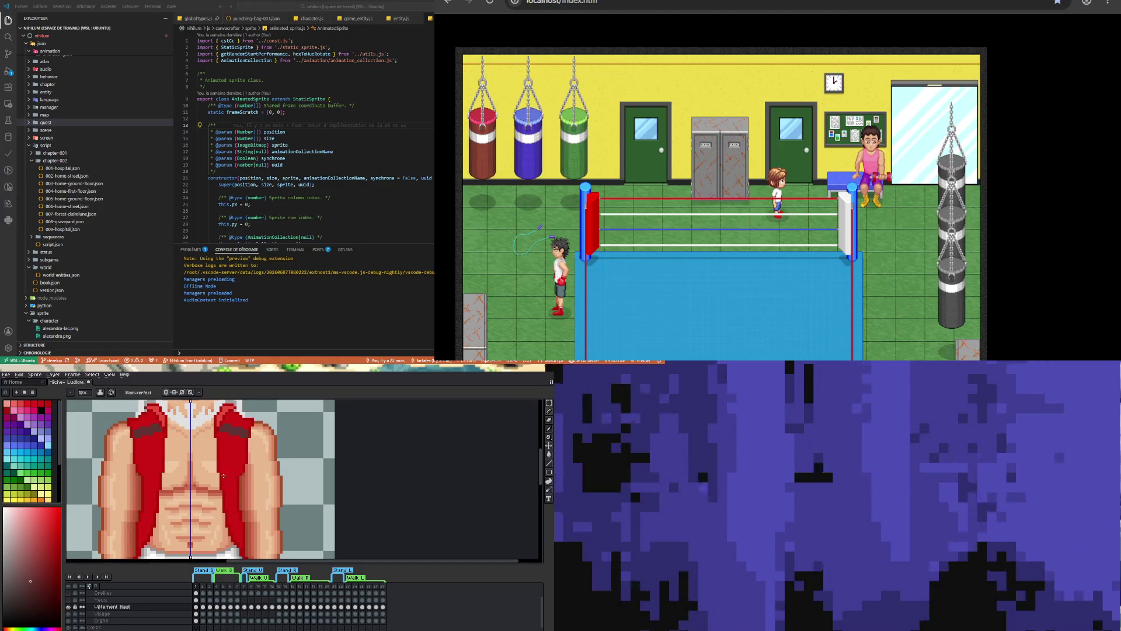
pyautogui.moveTo(221, 464); pyautogui.dragTo(231, 466)
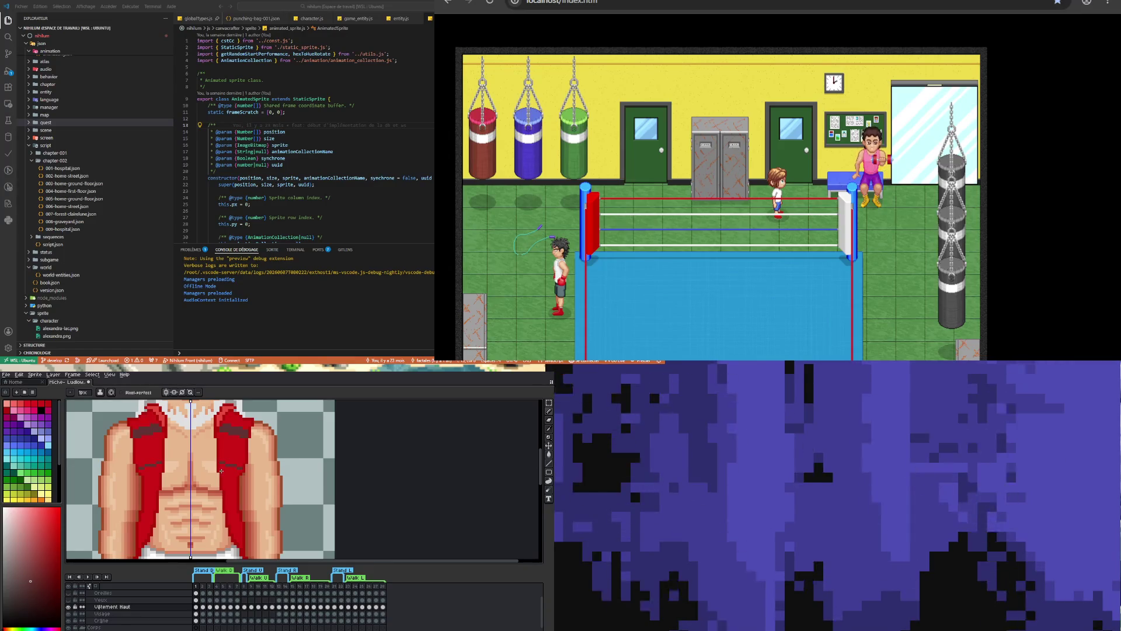
pyautogui.moveTo(240, 466); pyautogui.dragTo(238, 474)
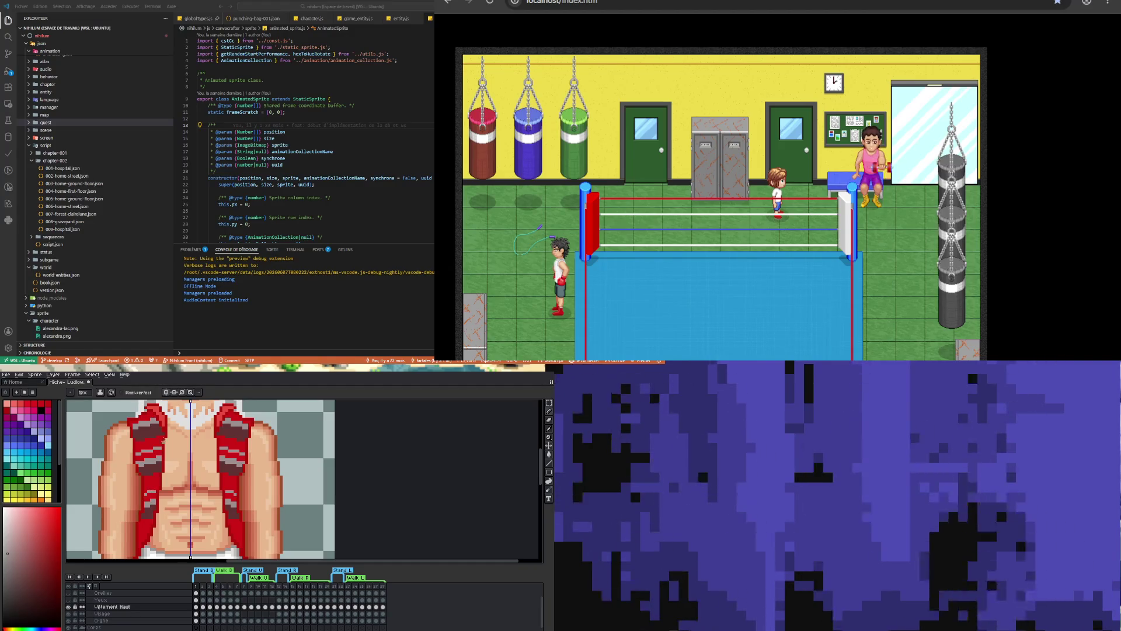
# Sample a dark colour and add mirrored dark pixels to the lower vest
pyautogui.scroll(-3, 163, 440)
pyautogui.scroll(3, 202, 499)
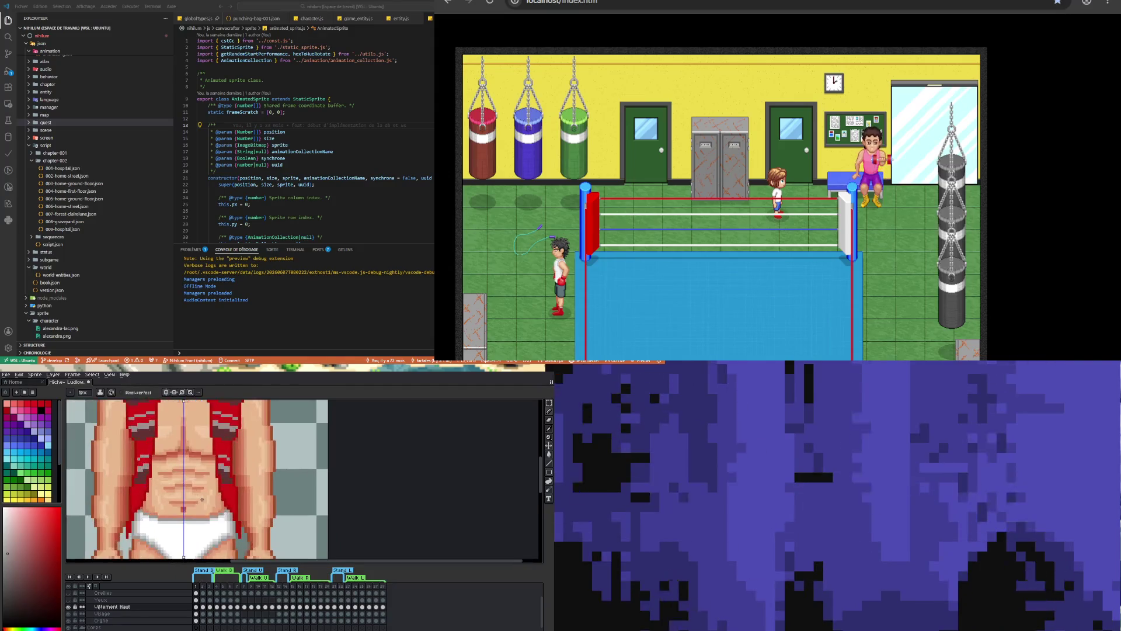
pyautogui.scroll(1, 201, 499)
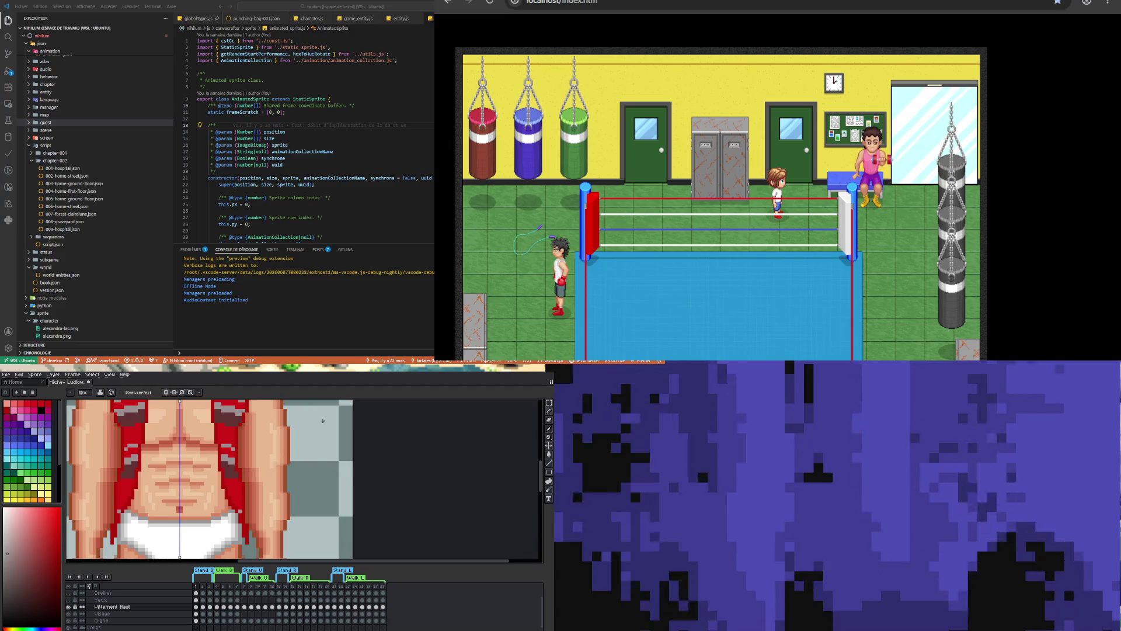
pyautogui.click(547, 432)
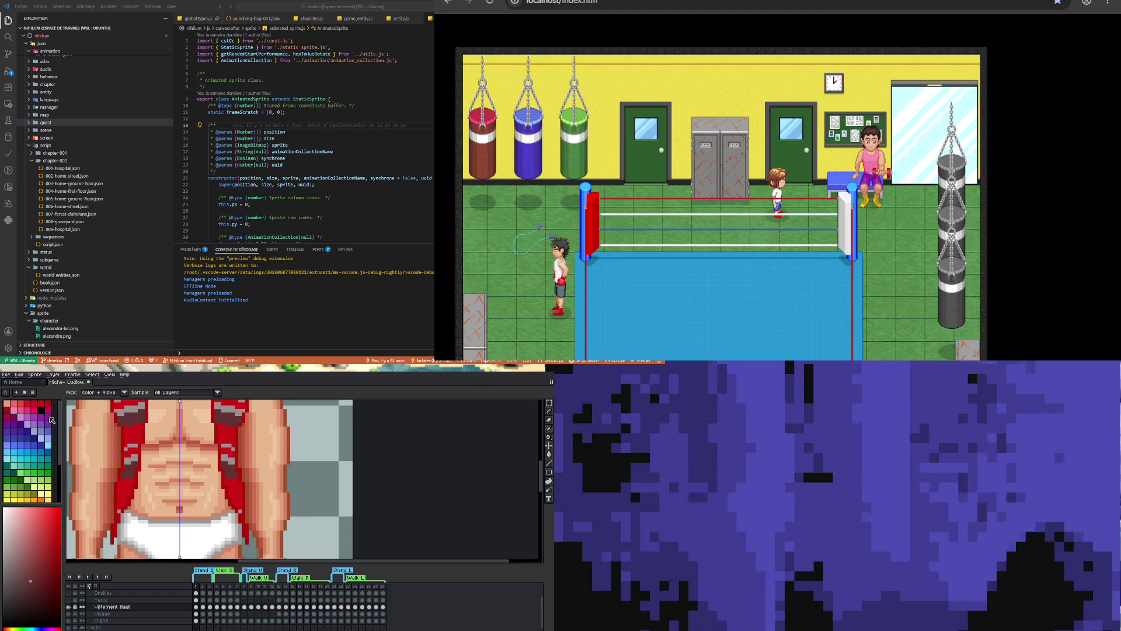
pyautogui.click(548, 412)
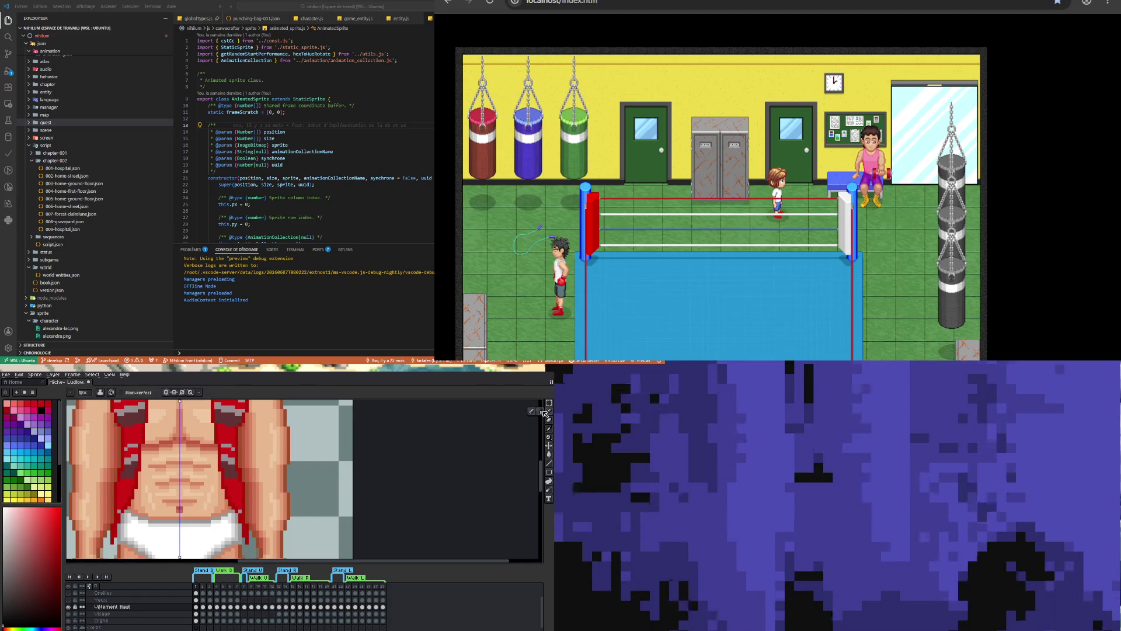
pyautogui.click(229, 476)
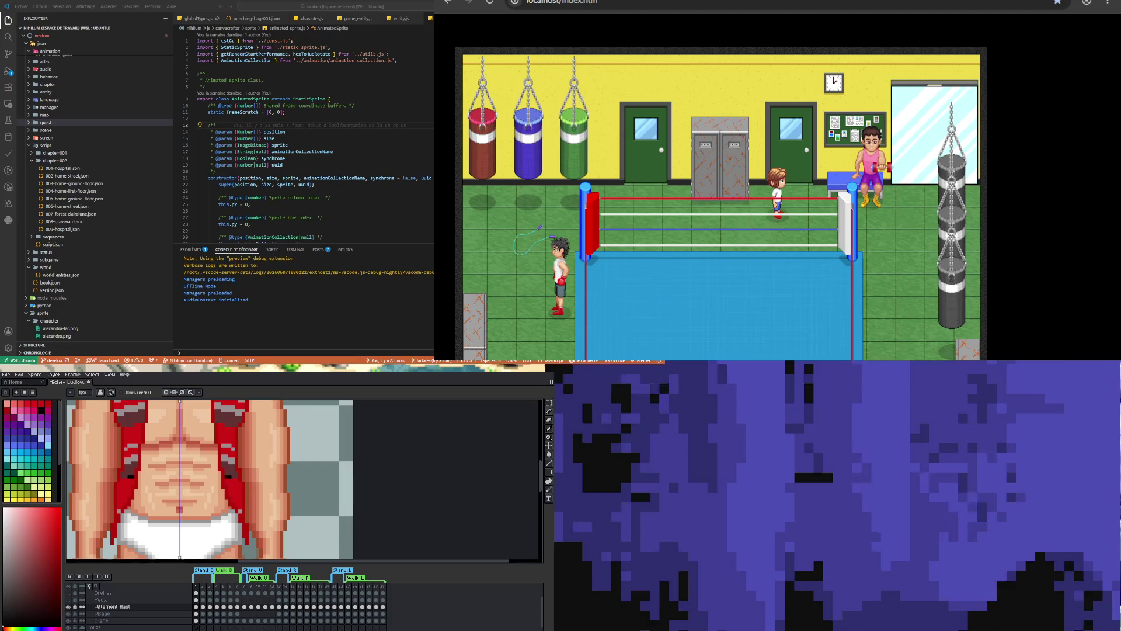
pyautogui.click(235, 480)
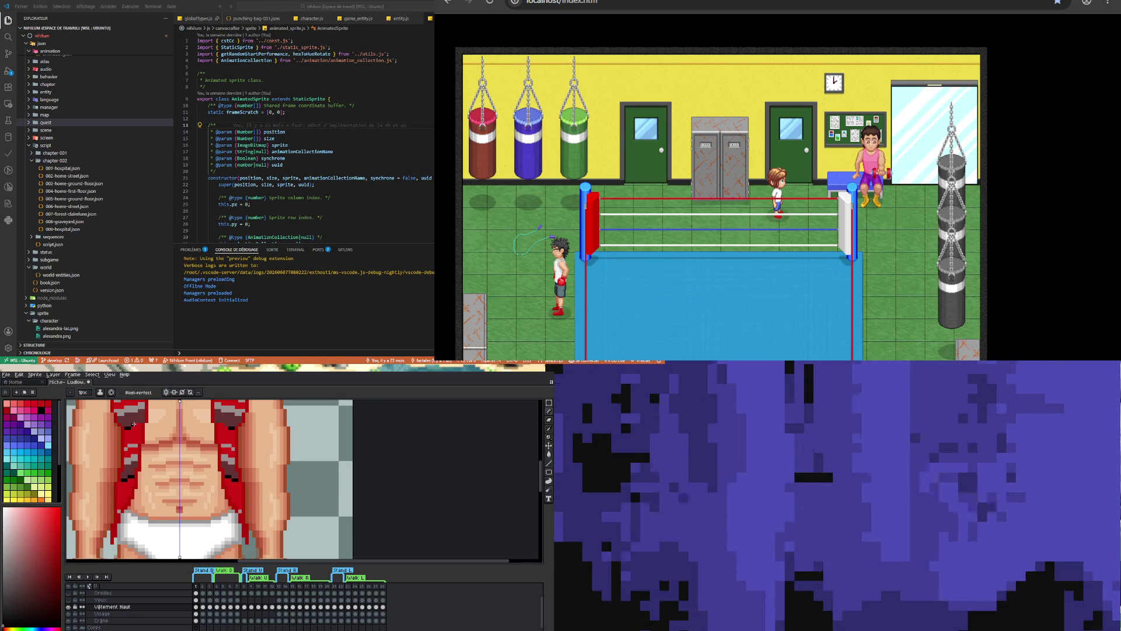
# Place more mirrored dark pixels and a short dark row on the vest
pyautogui.click(133, 424)
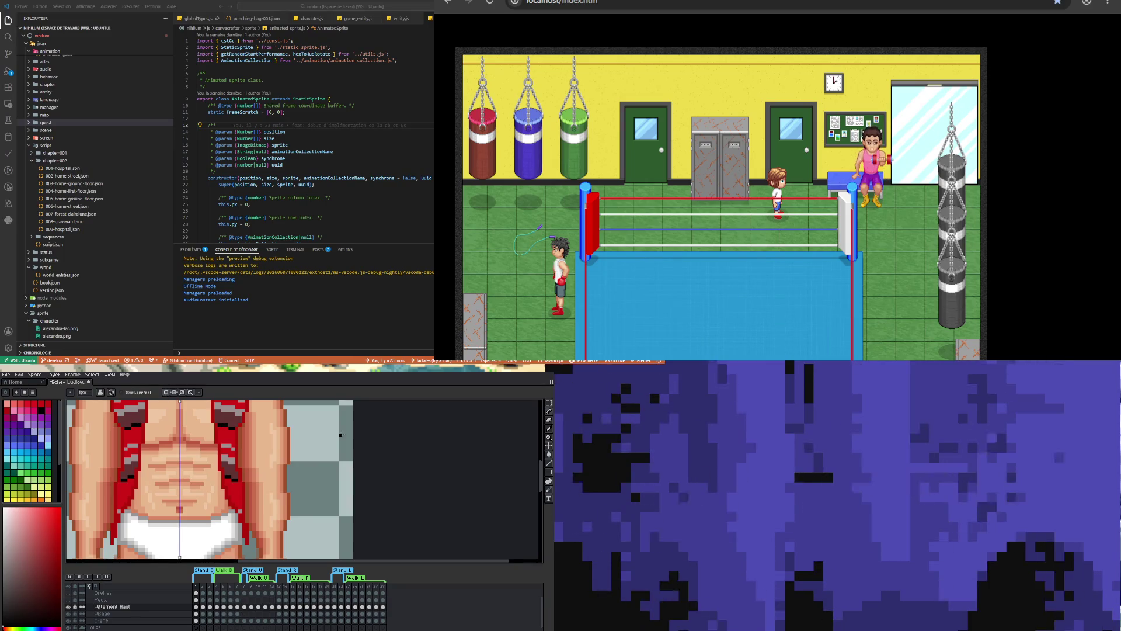
pyautogui.scroll(4, 117, 475)
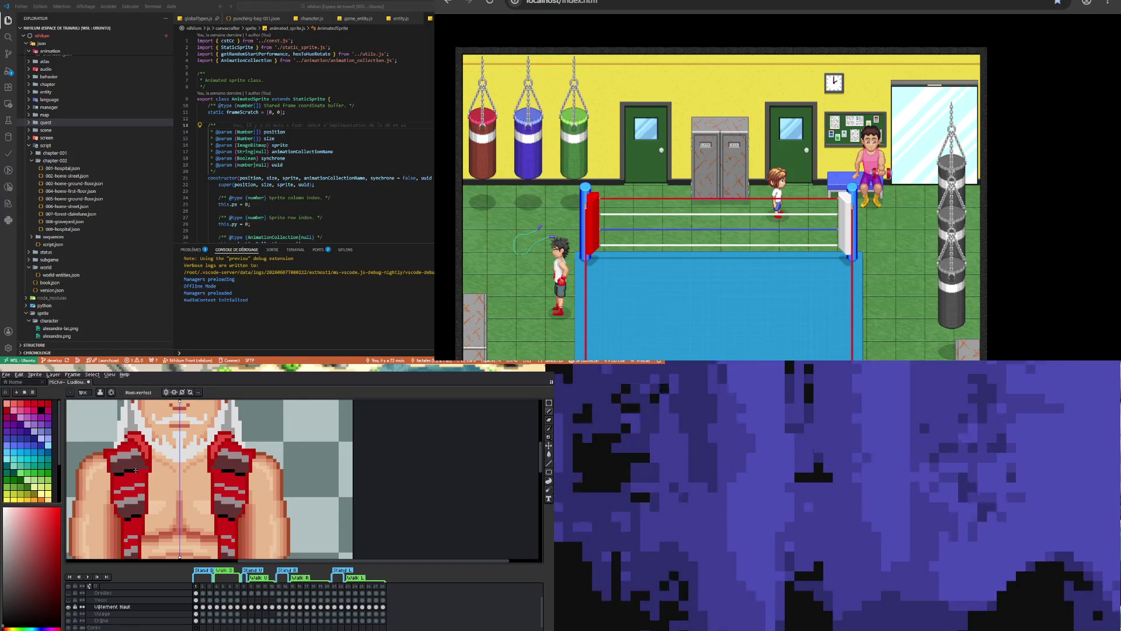
pyautogui.moveTo(140, 467); pyautogui.dragTo(146, 468)
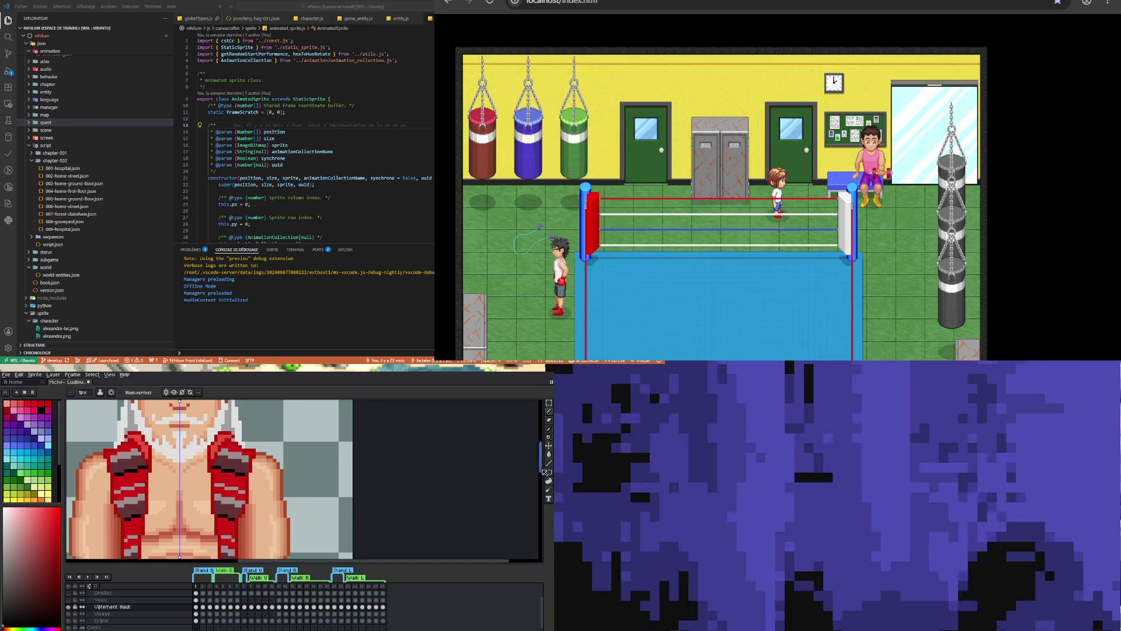
pyautogui.moveTo(544, 465); pyautogui.dragTo(544, 483)
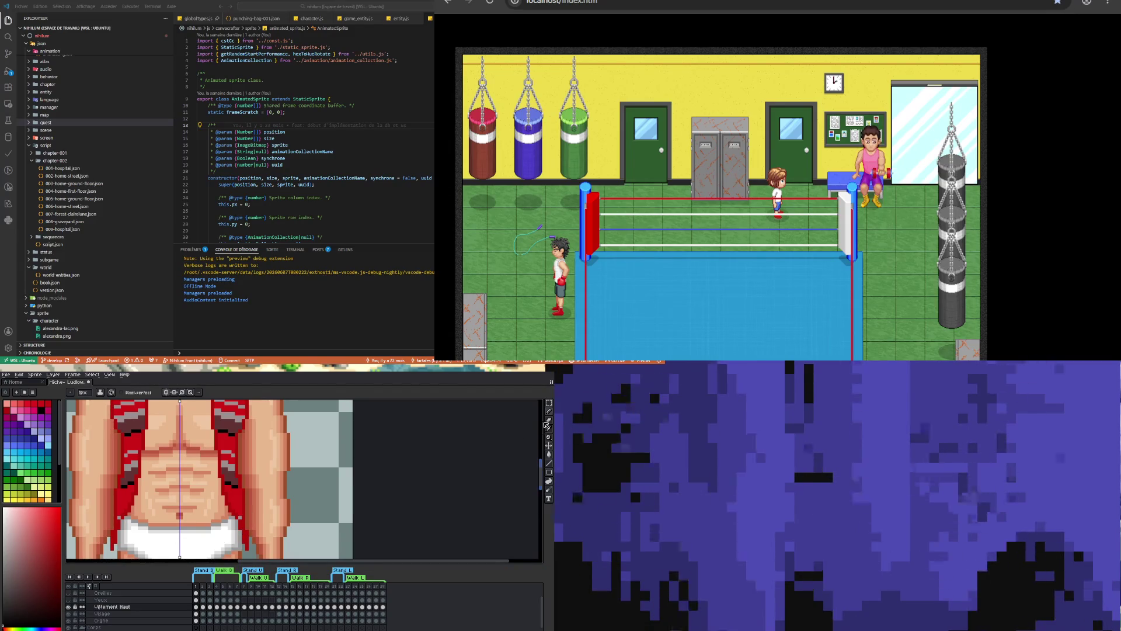
pyautogui.click(548, 429)
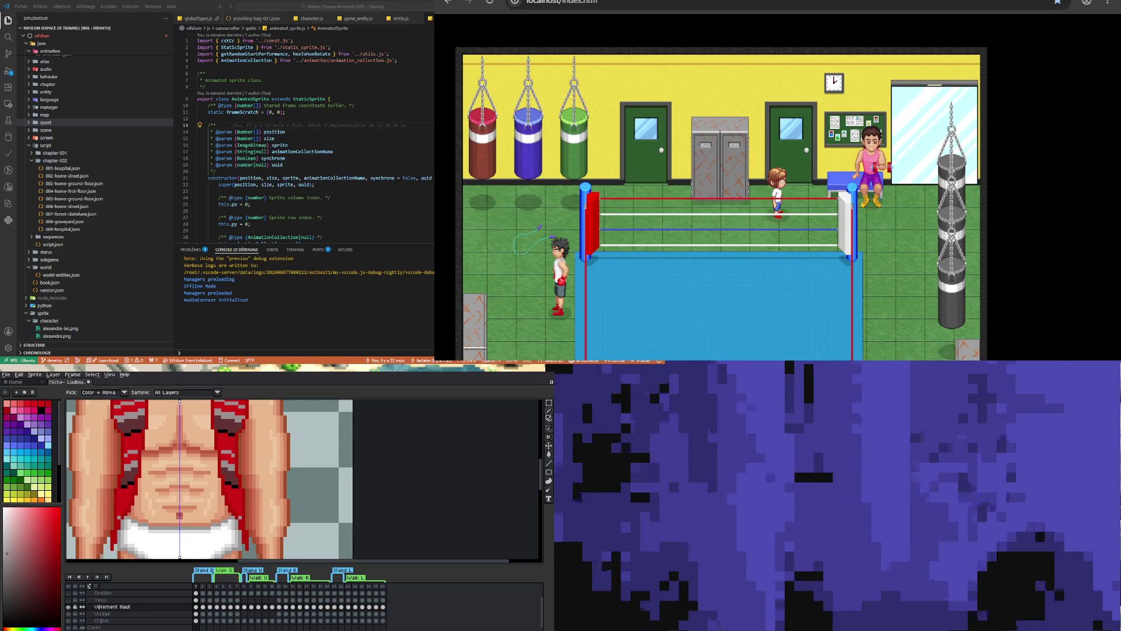
pyautogui.click(548, 411)
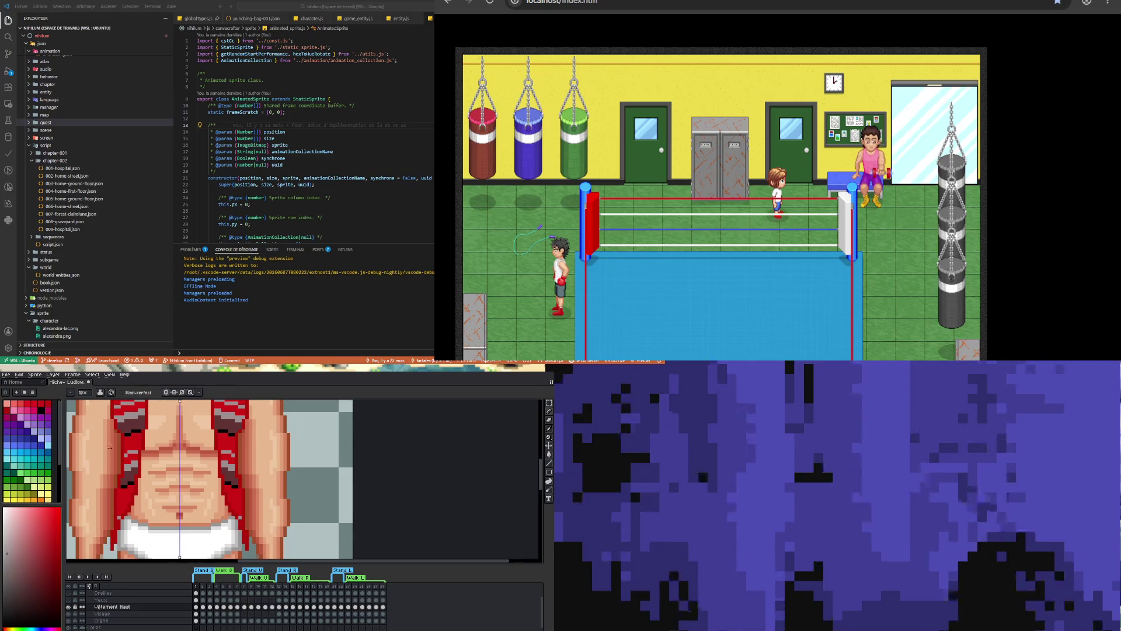
pyautogui.scroll(-4, 184, 512)
pyautogui.scroll(2, 187, 476)
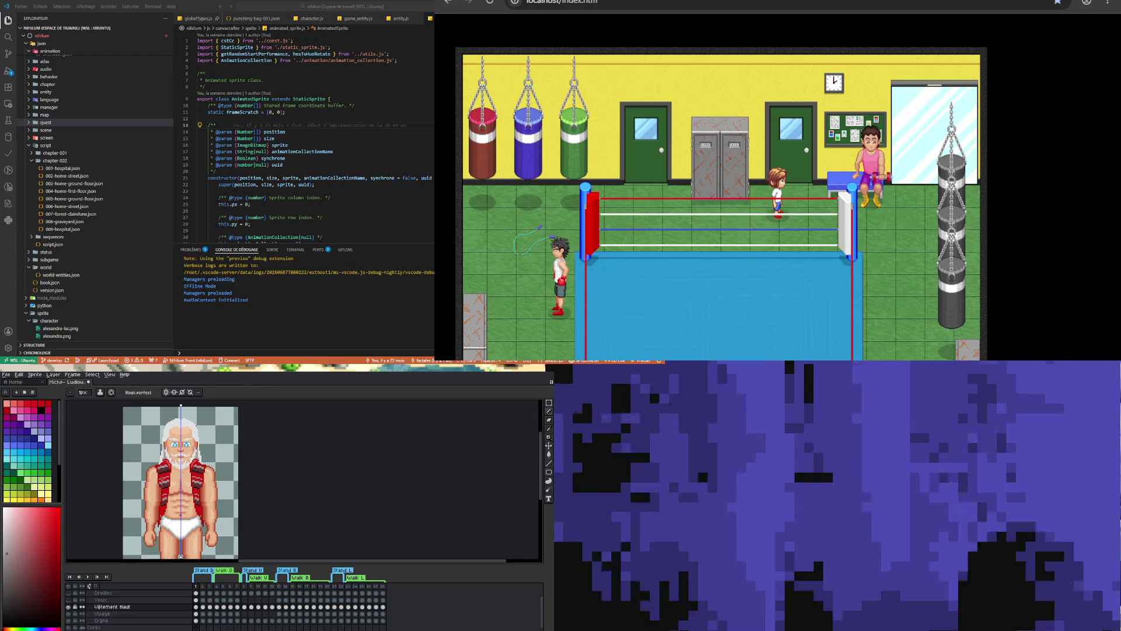
pyautogui.scroll(2, 171, 484)
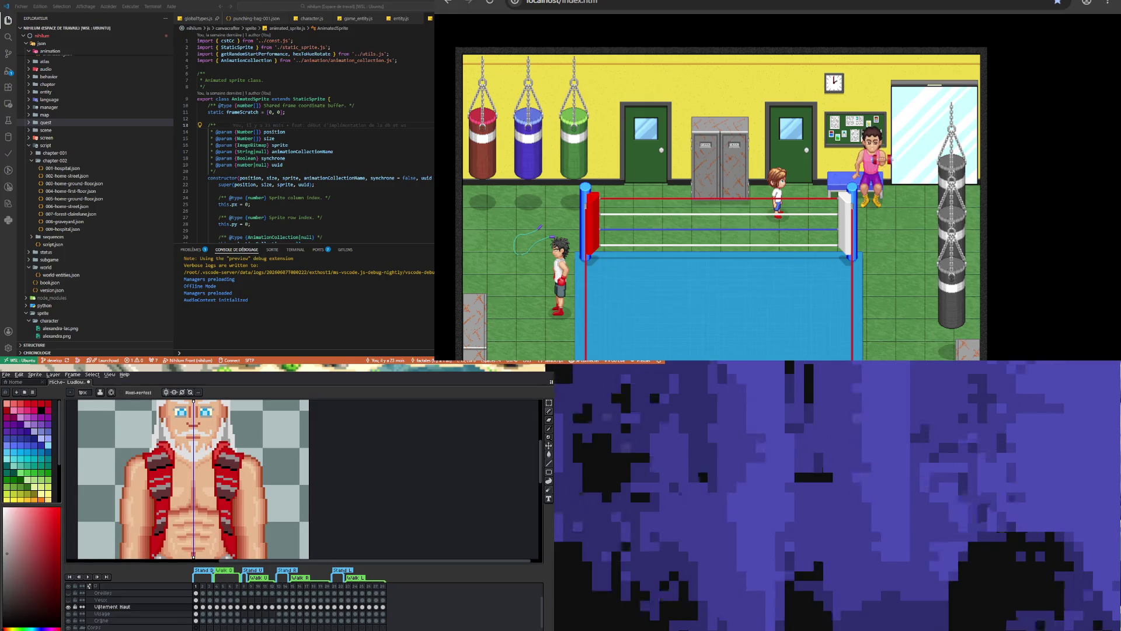
pyautogui.scroll(-3, 183, 479)
pyautogui.scroll(1, 184, 479)
pyautogui.scroll(1, 184, 479)
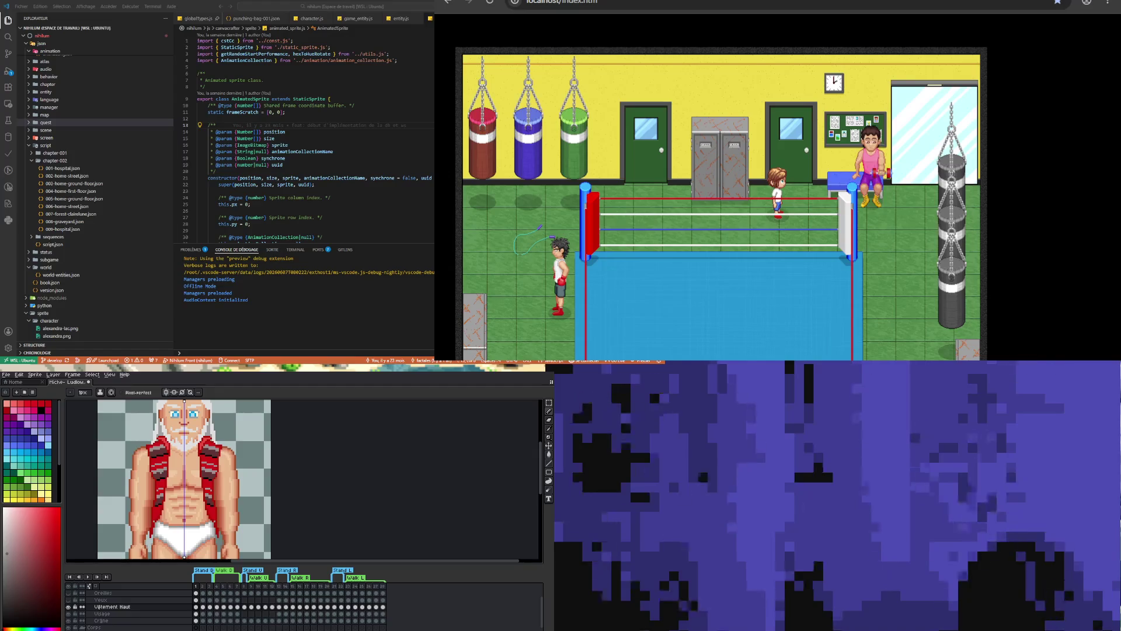
pyautogui.scroll(-1, 186, 512)
pyautogui.scroll(1, 187, 512)
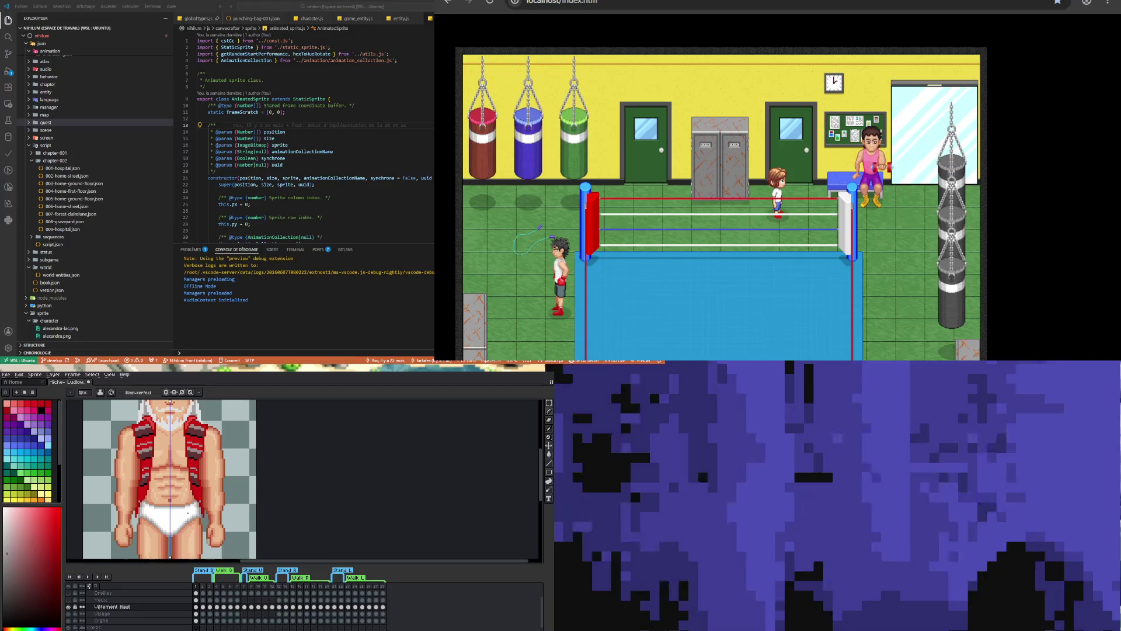
pyautogui.scroll(-1, 187, 512)
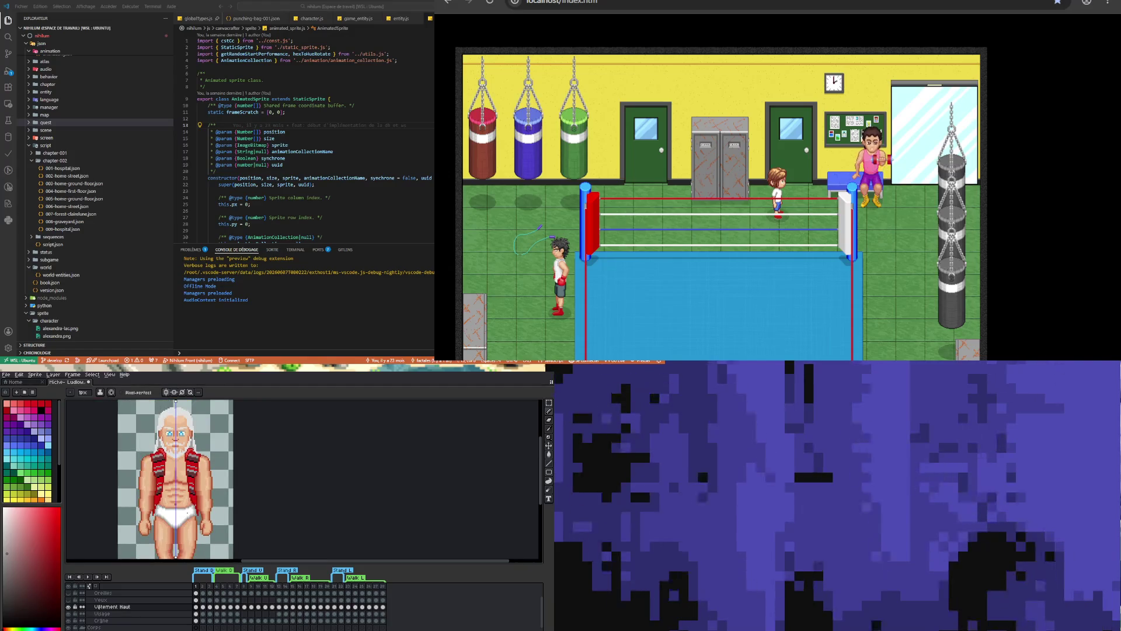
pyautogui.scroll(-1, 187, 512)
pyautogui.scroll(1, 187, 512)
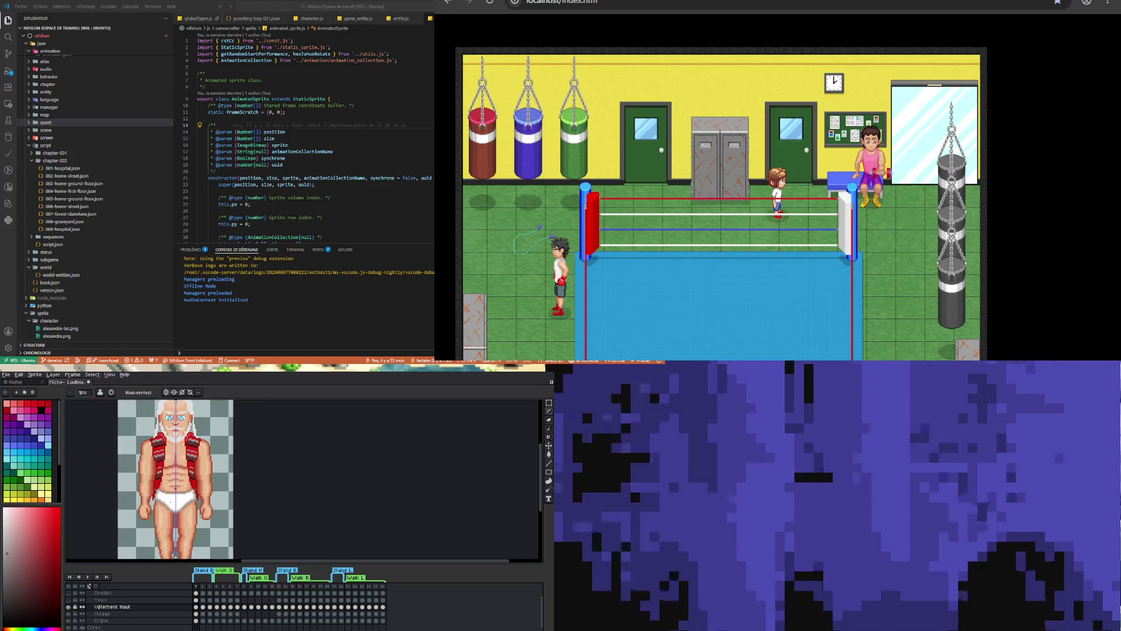
pyautogui.scroll(1, 187, 512)
pyautogui.scroll(-1, 188, 512)
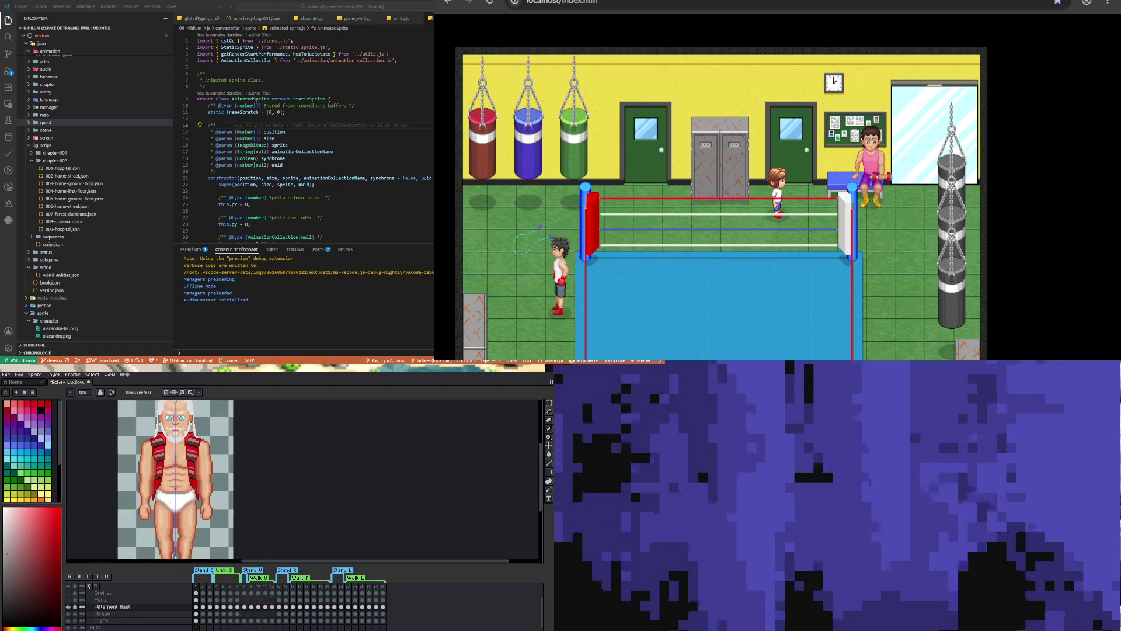
pyautogui.scroll(-1, 187, 512)
pyautogui.scroll(1, 188, 512)
pyautogui.scroll(1, 187, 512)
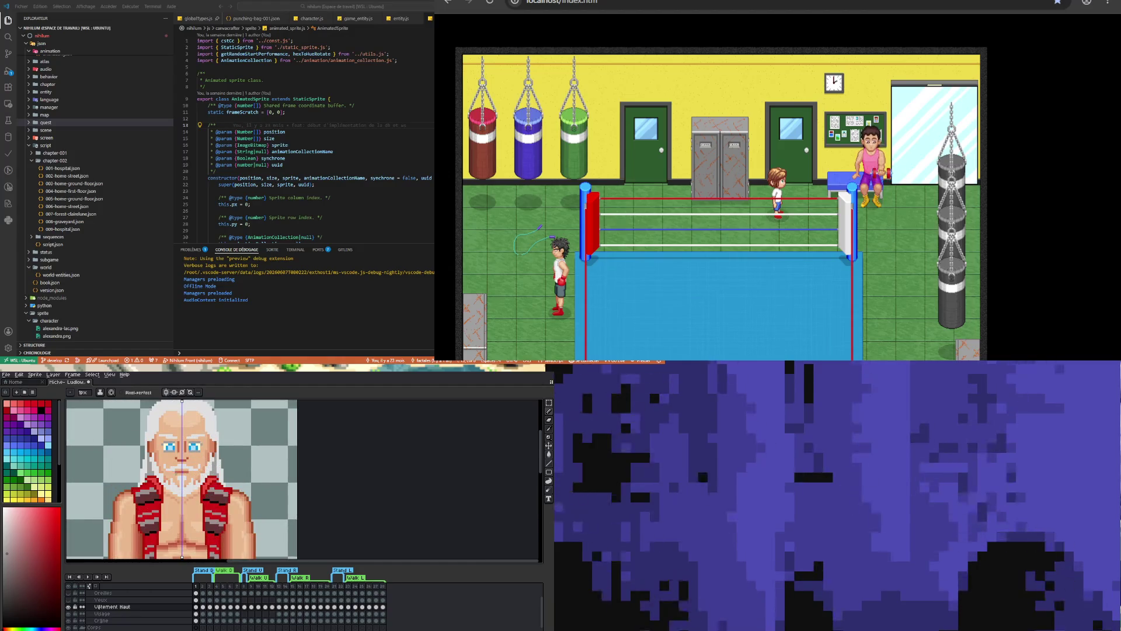
pyautogui.scroll(-2, 187, 512)
pyautogui.scroll(3, 188, 512)
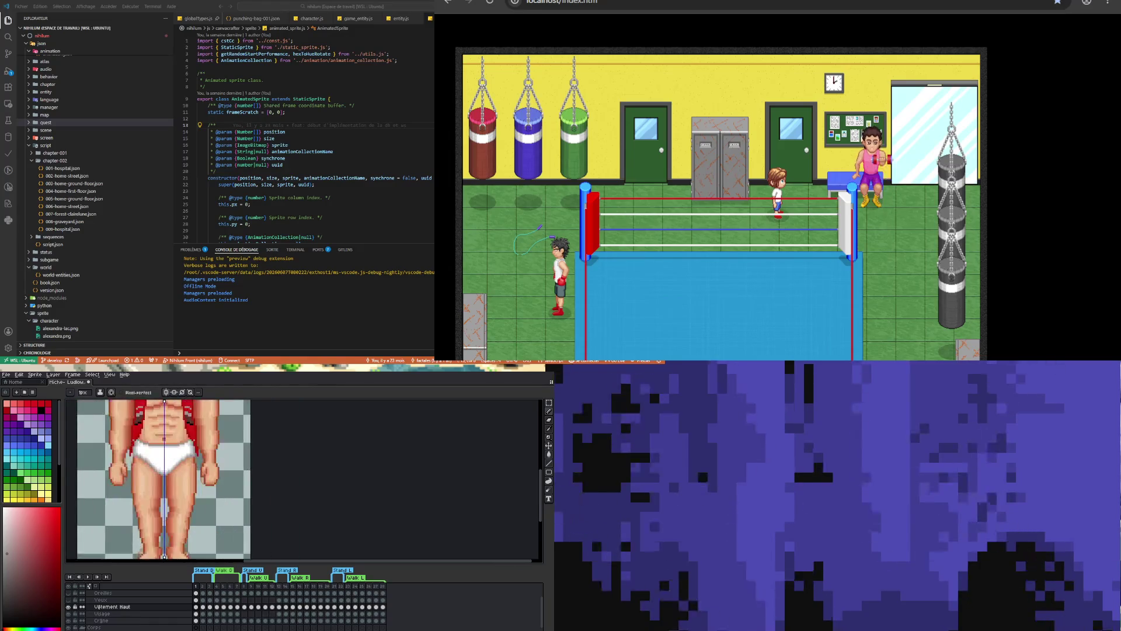
pyautogui.scroll(-1, 188, 512)
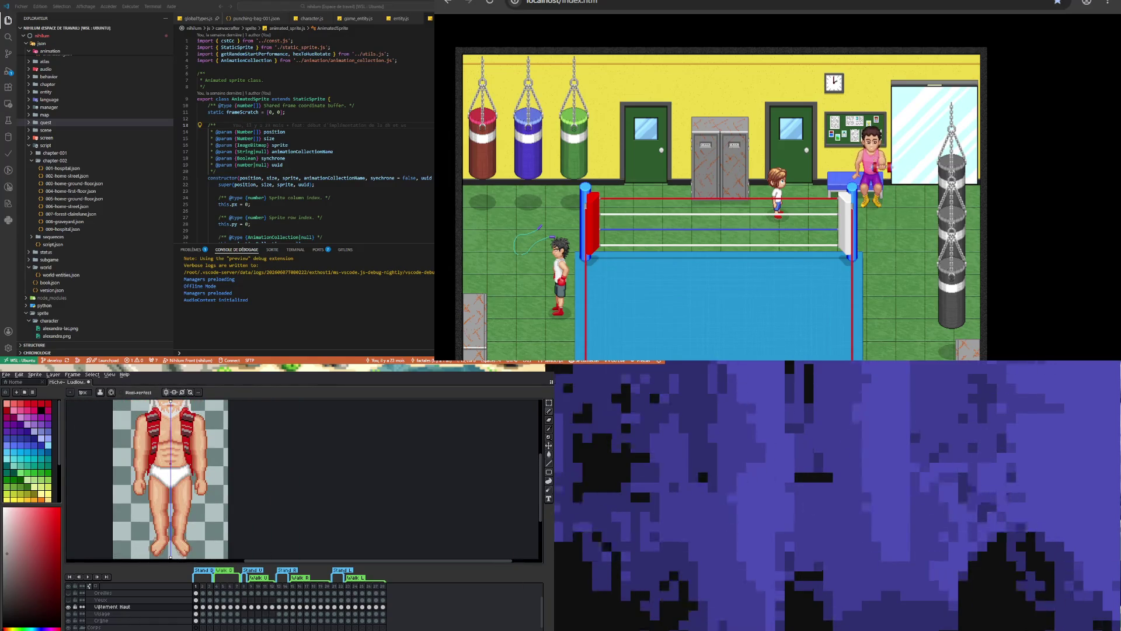
pyautogui.scroll(1, 187, 512)
pyautogui.scroll(-1, 187, 512)
pyautogui.scroll(1, 187, 512)
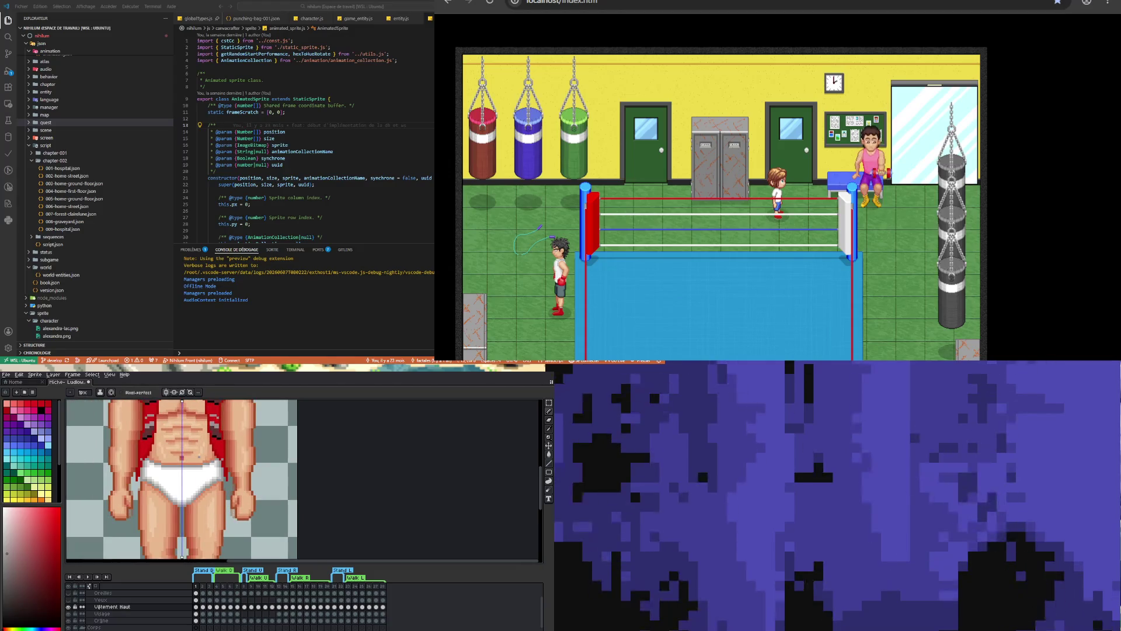
pyautogui.scroll(-1, 129, 607)
pyautogui.scroll(-1, 128, 607)
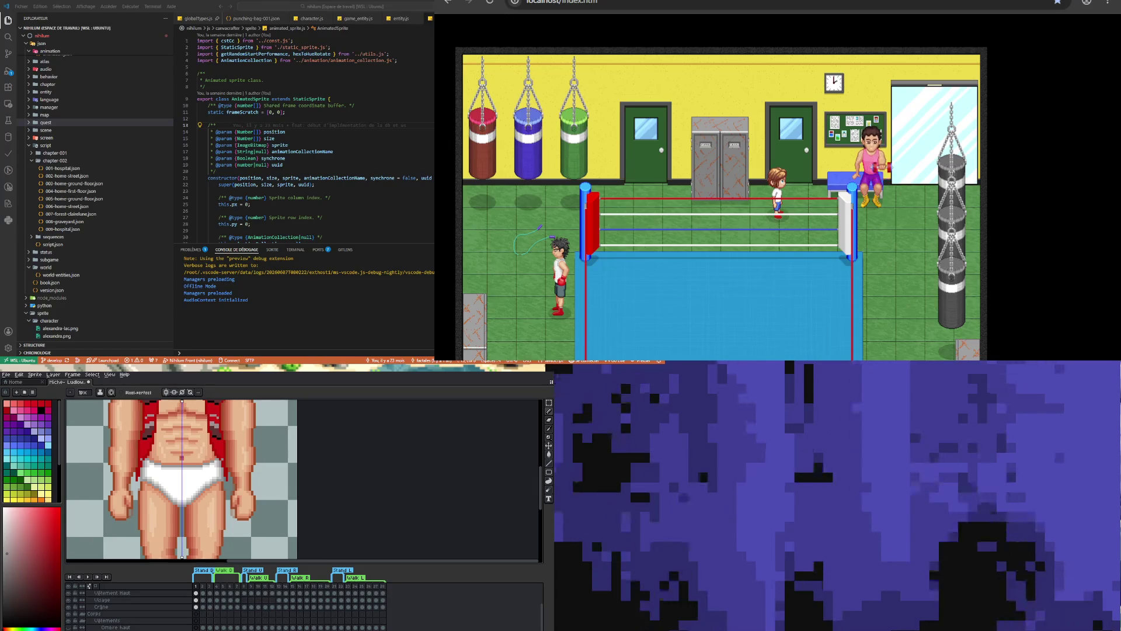
pyautogui.click(69, 620)
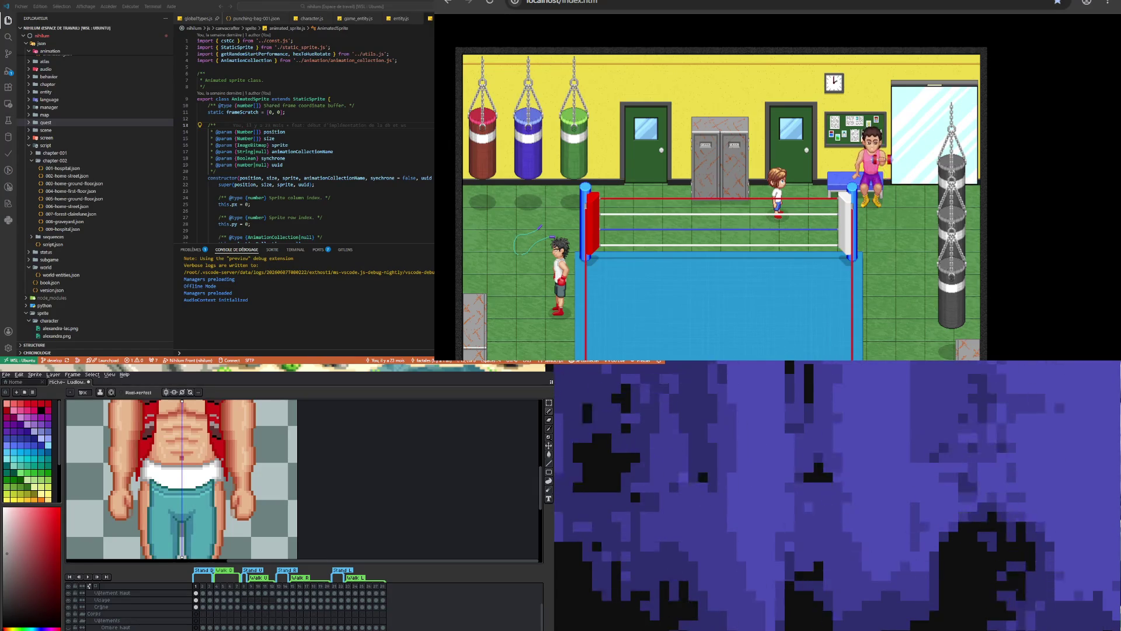
# Hide the teal pants layer again and ready the eyedropper and pencil
pyautogui.click(69, 620)
pyautogui.scroll(-2, 183, 454)
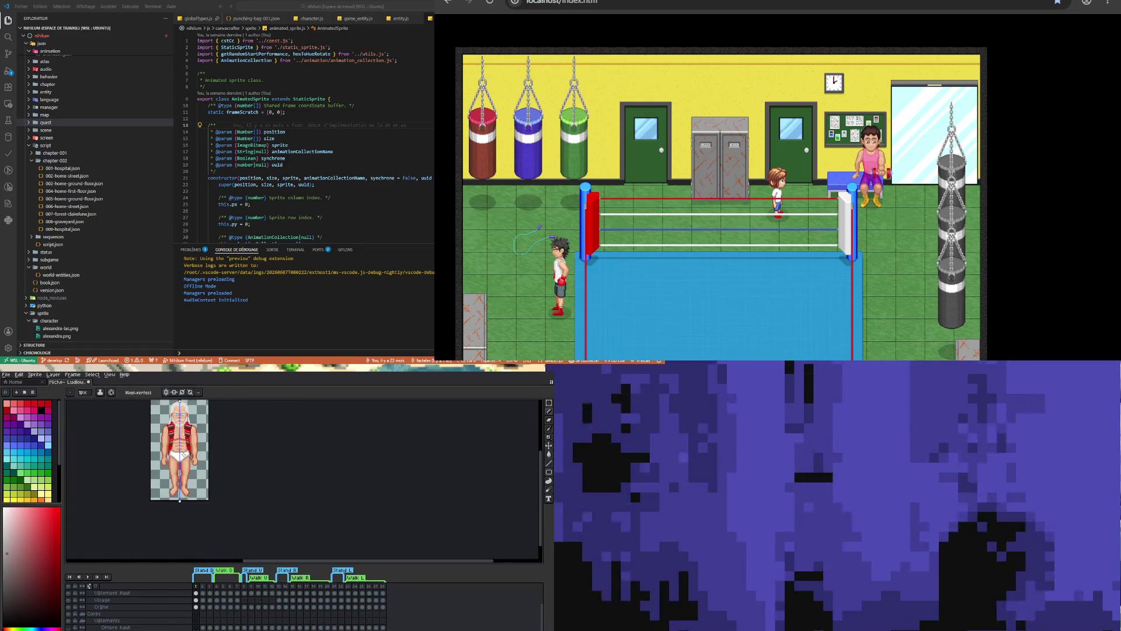
pyautogui.scroll(3, 183, 455)
pyautogui.scroll(-2, 184, 454)
pyautogui.scroll(2, 183, 455)
pyautogui.scroll(1, 184, 450)
pyautogui.scroll(-1, 185, 450)
pyautogui.scroll(1, 221, 462)
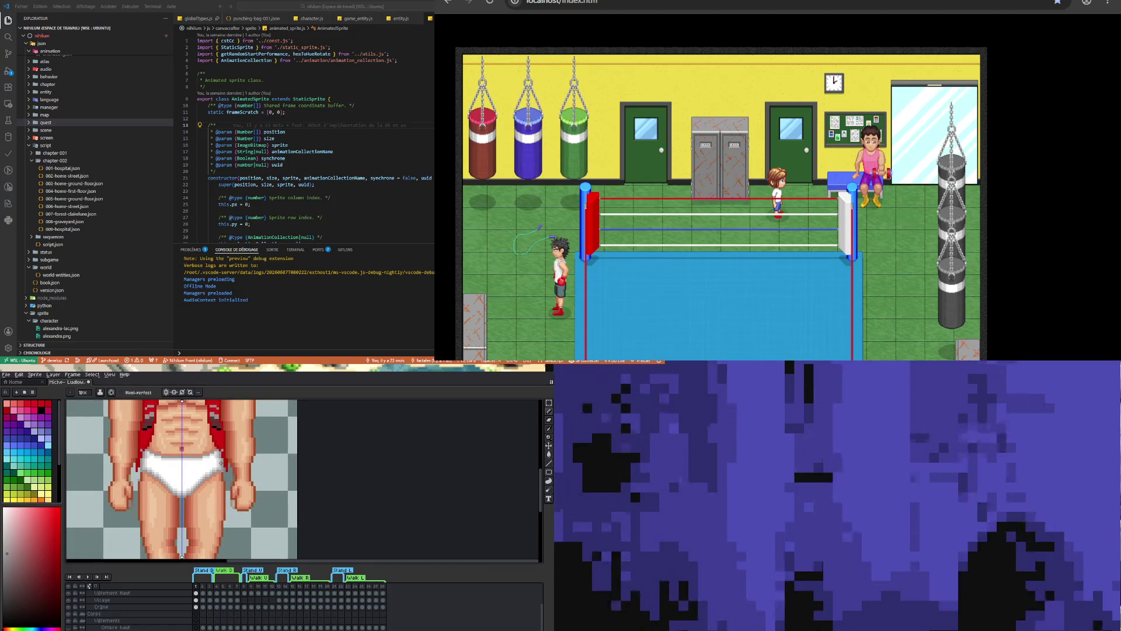
pyautogui.click(548, 435)
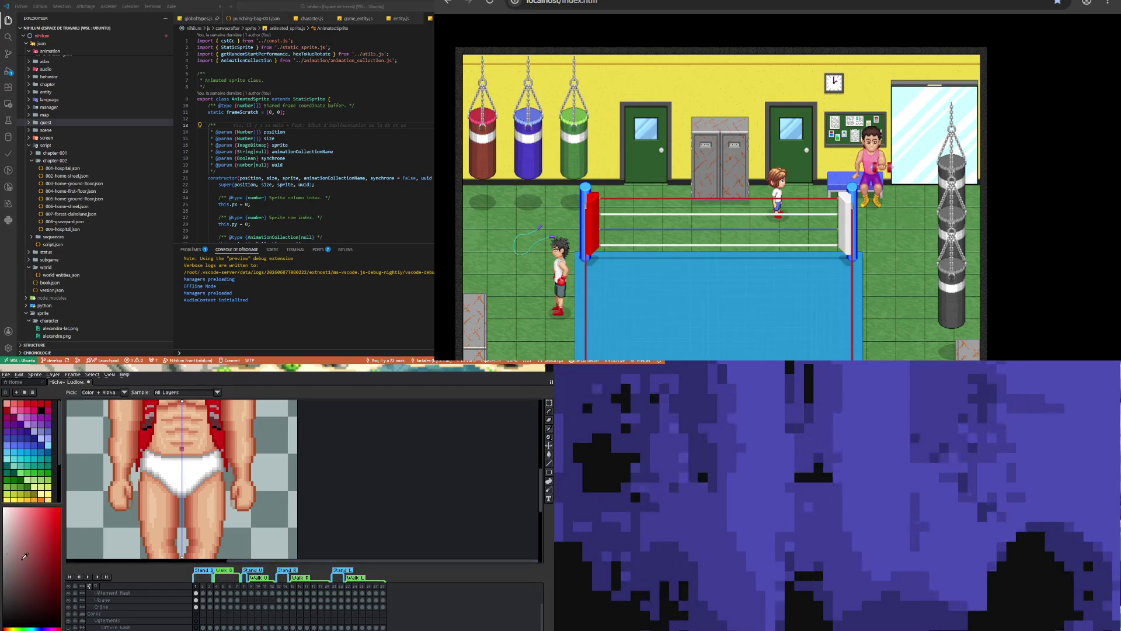
pyautogui.scroll(-2, 27, 450)
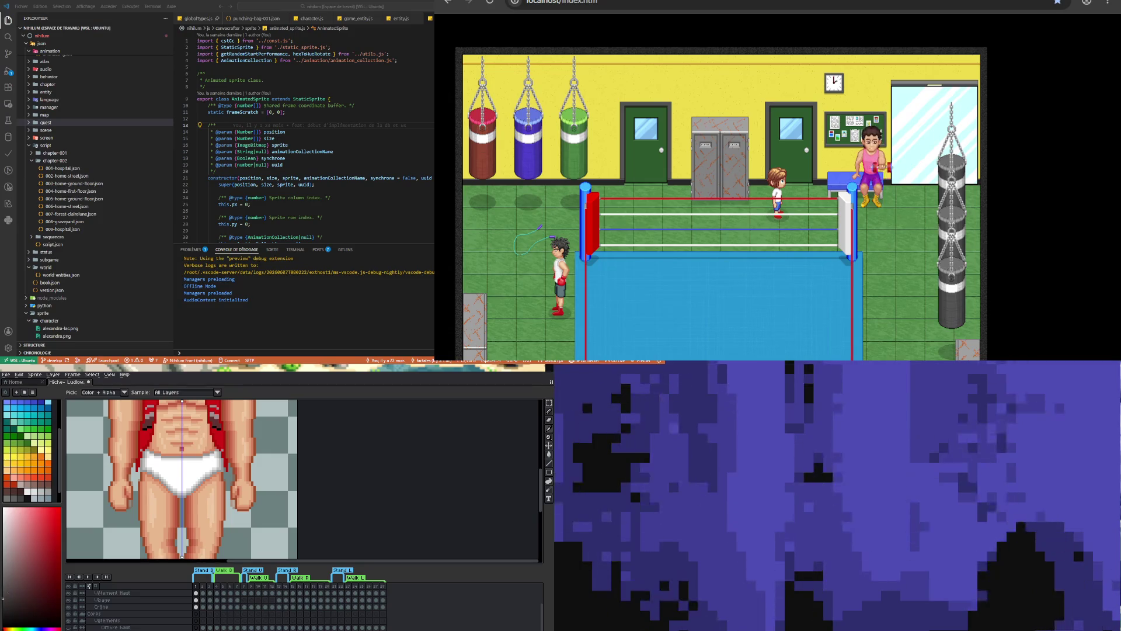
pyautogui.press('b')
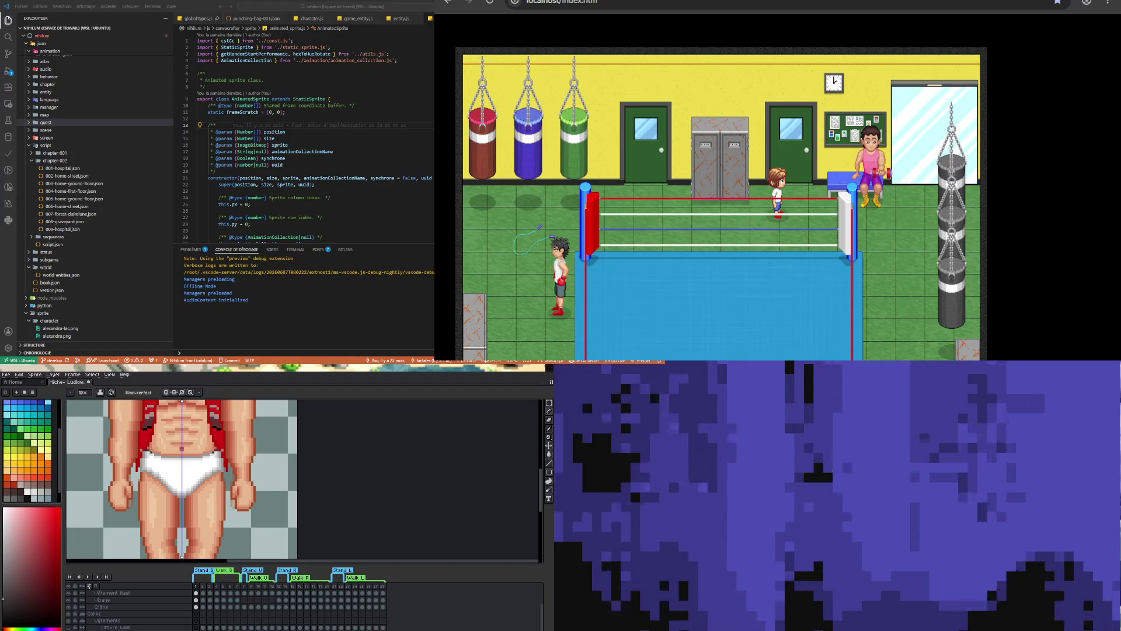
# Paint a dark waistband line across the top of the white briefs in several strokes
pyautogui.moveTo(152, 454); pyautogui.dragTo(176, 458)
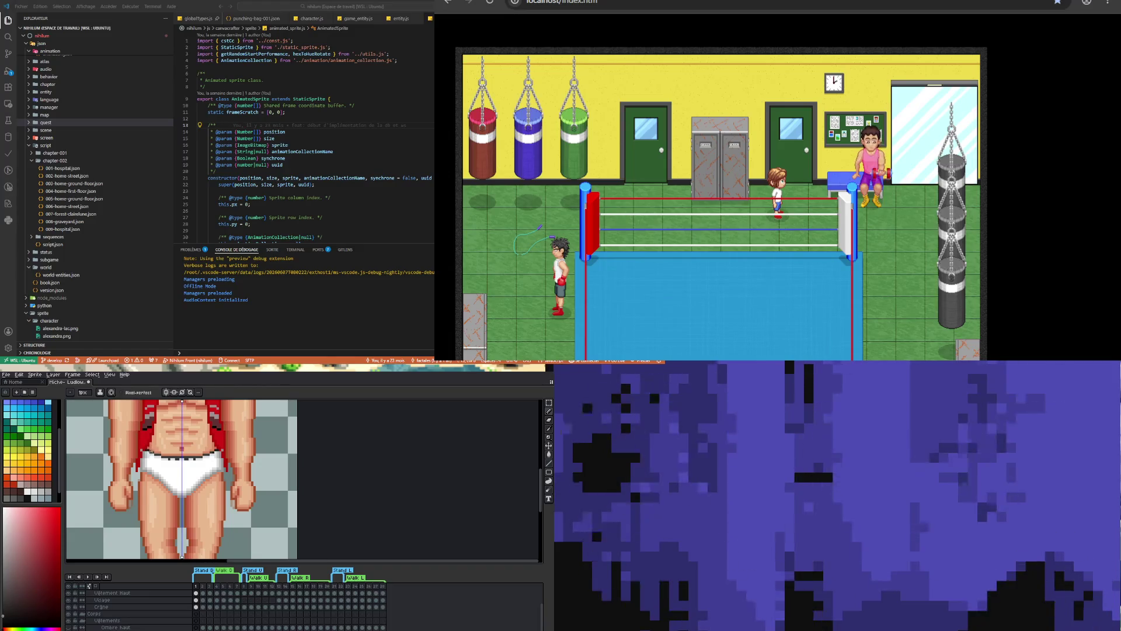
pyautogui.moveTo(215, 452); pyautogui.dragTo(161, 455)
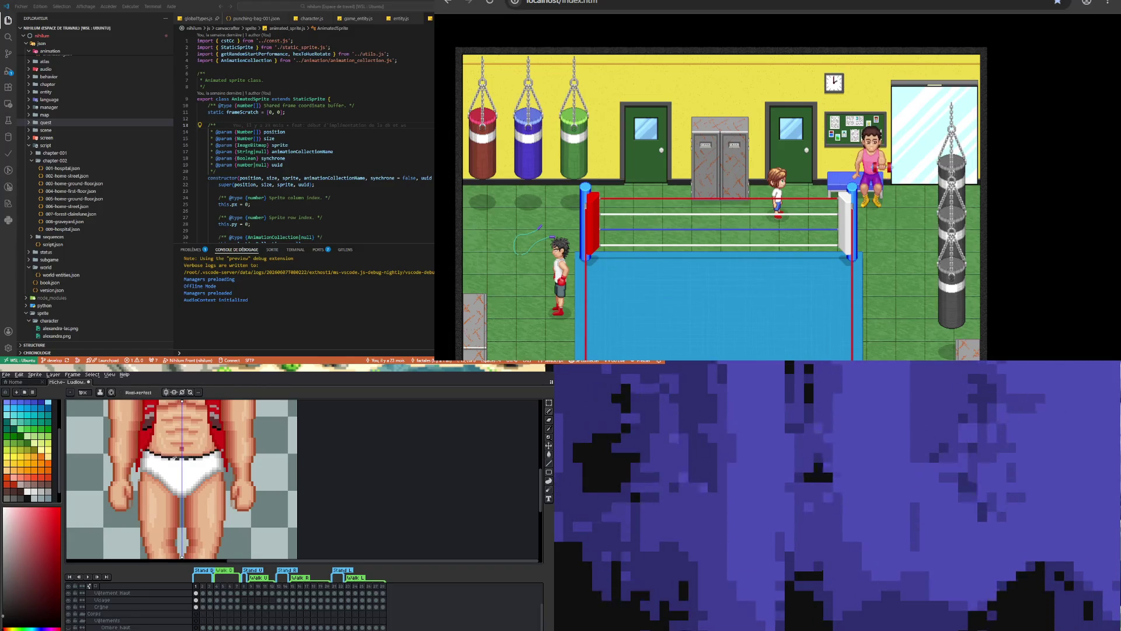
pyautogui.moveTo(165, 460); pyautogui.dragTo(187, 460)
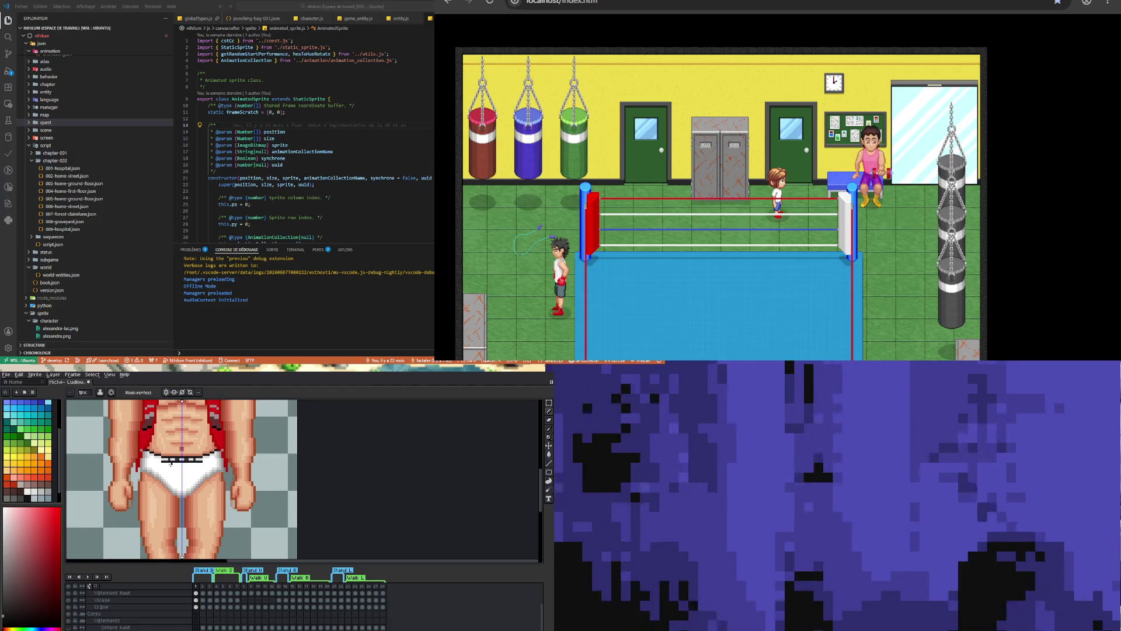
pyautogui.moveTo(198, 463); pyautogui.dragTo(155, 460)
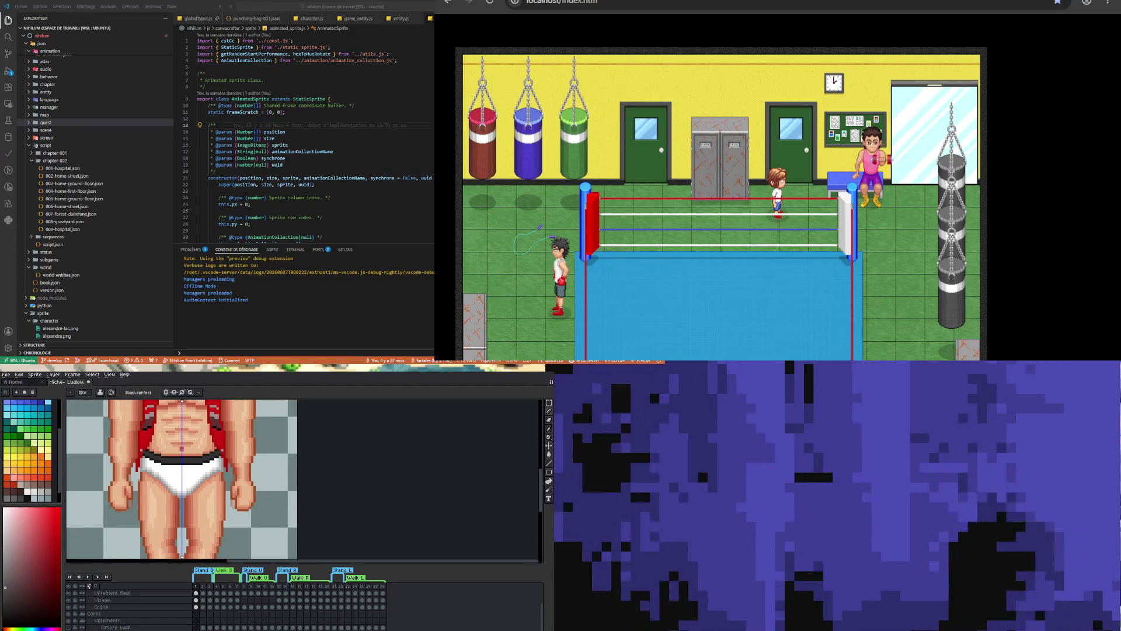
pyautogui.scroll(-2, 241, 512)
pyautogui.scroll(-1, 241, 512)
pyautogui.scroll(1, 232, 467)
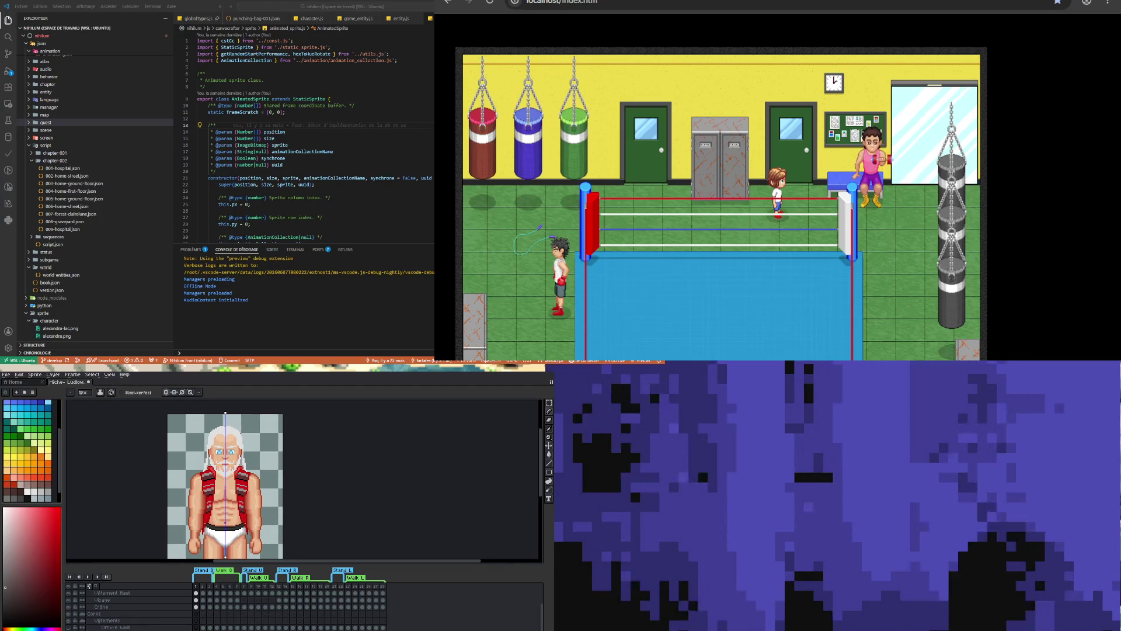
pyautogui.scroll(-3, 238, 513)
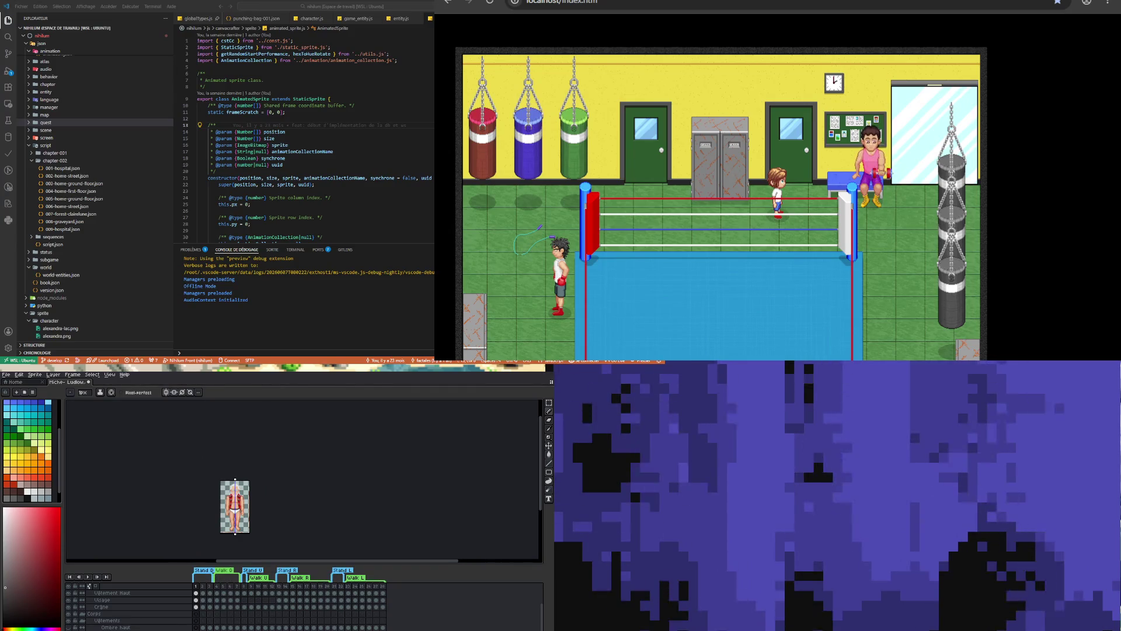
pyautogui.scroll(4, 274, 534)
pyautogui.scroll(-3, 273, 535)
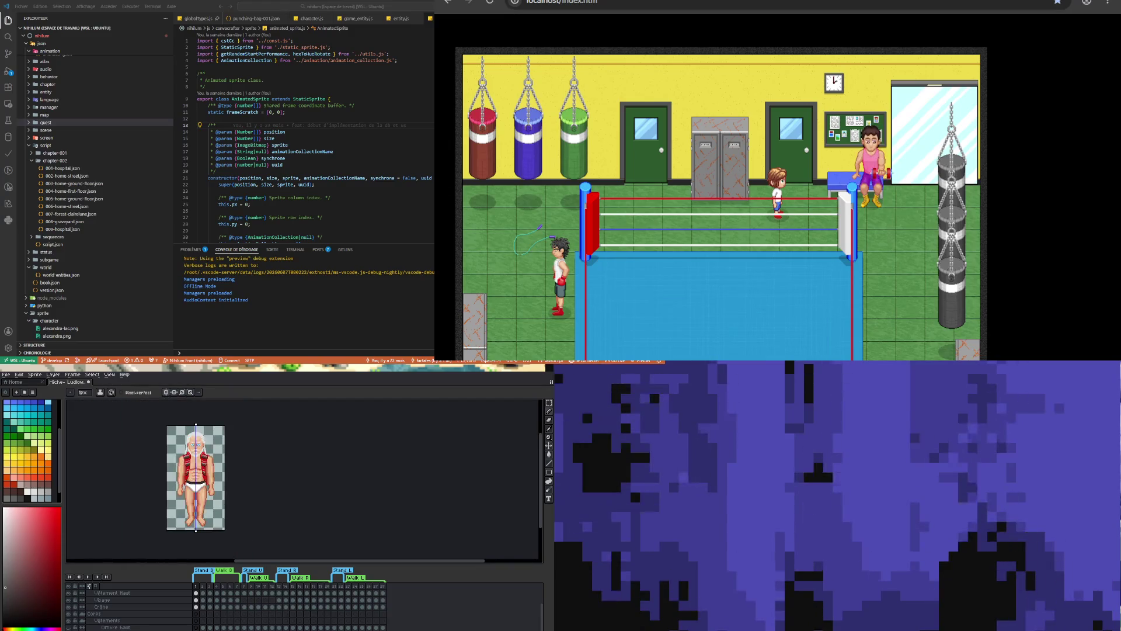
pyautogui.scroll(1, 205, 502)
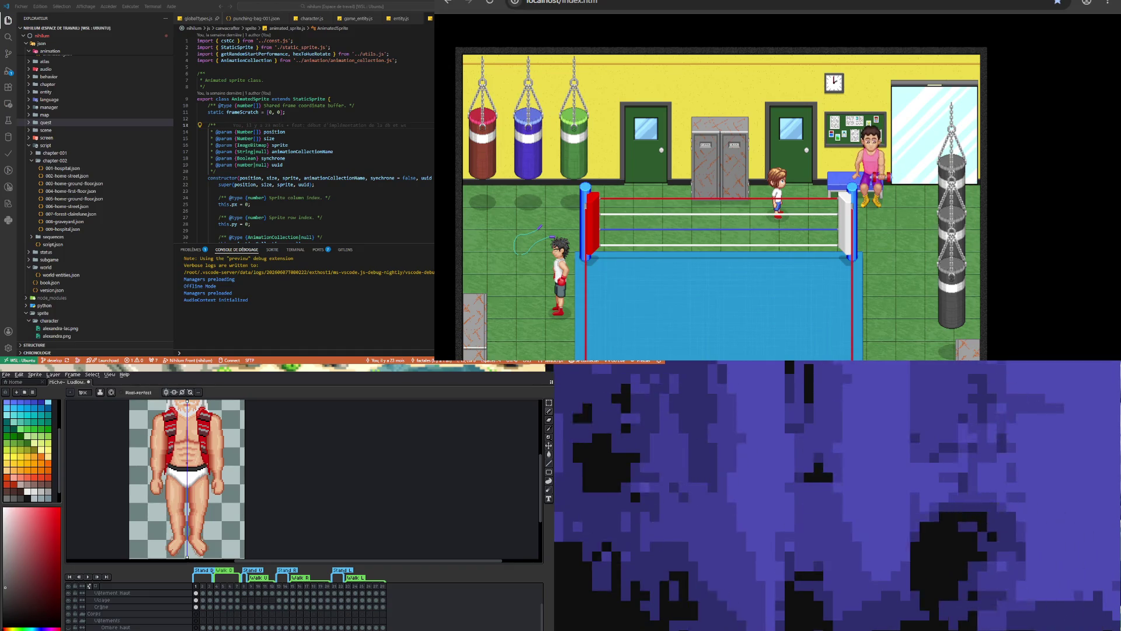
pyautogui.scroll(1, 191, 483)
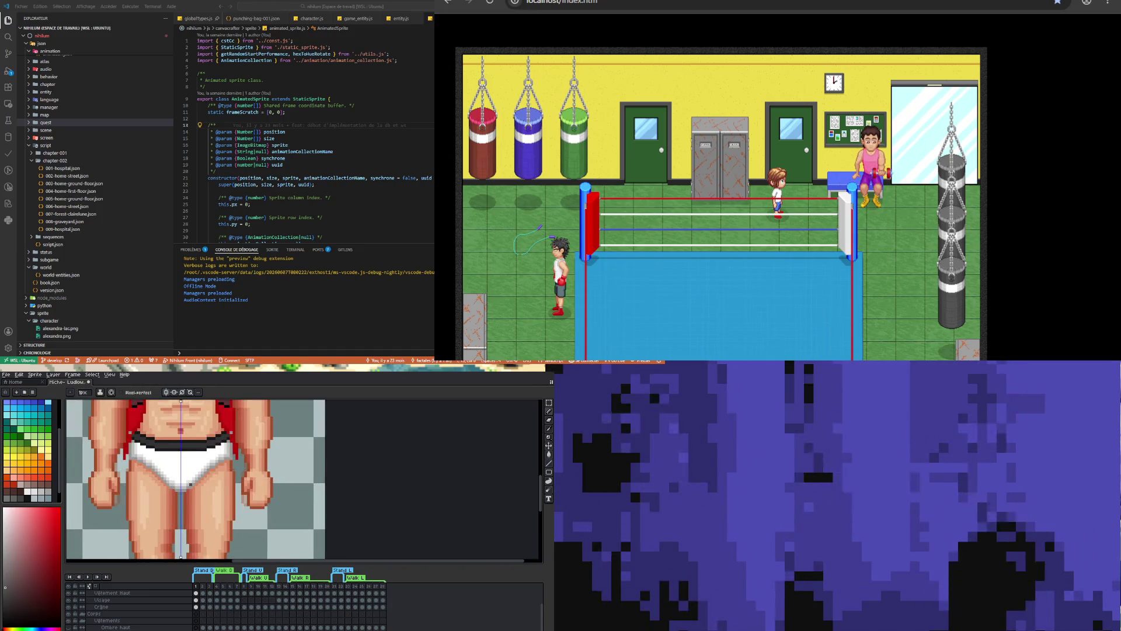
pyautogui.scroll(1, 185, 468)
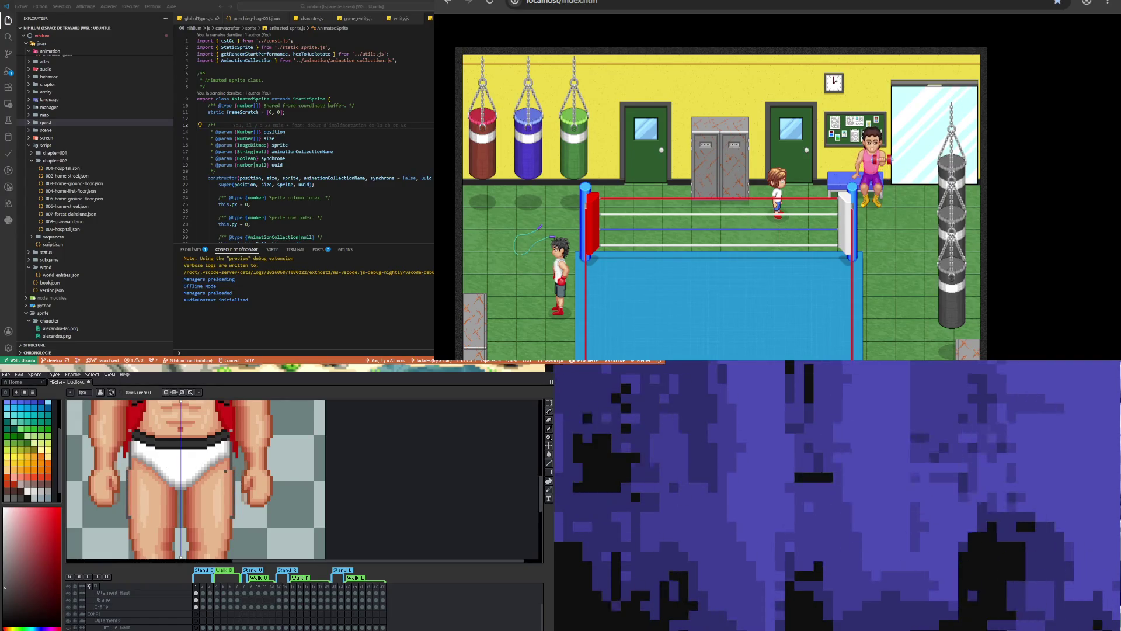
pyautogui.scroll(-3, 225, 470)
pyautogui.scroll(3, 248, 495)
pyautogui.scroll(-3, 248, 496)
pyautogui.scroll(3, 278, 437)
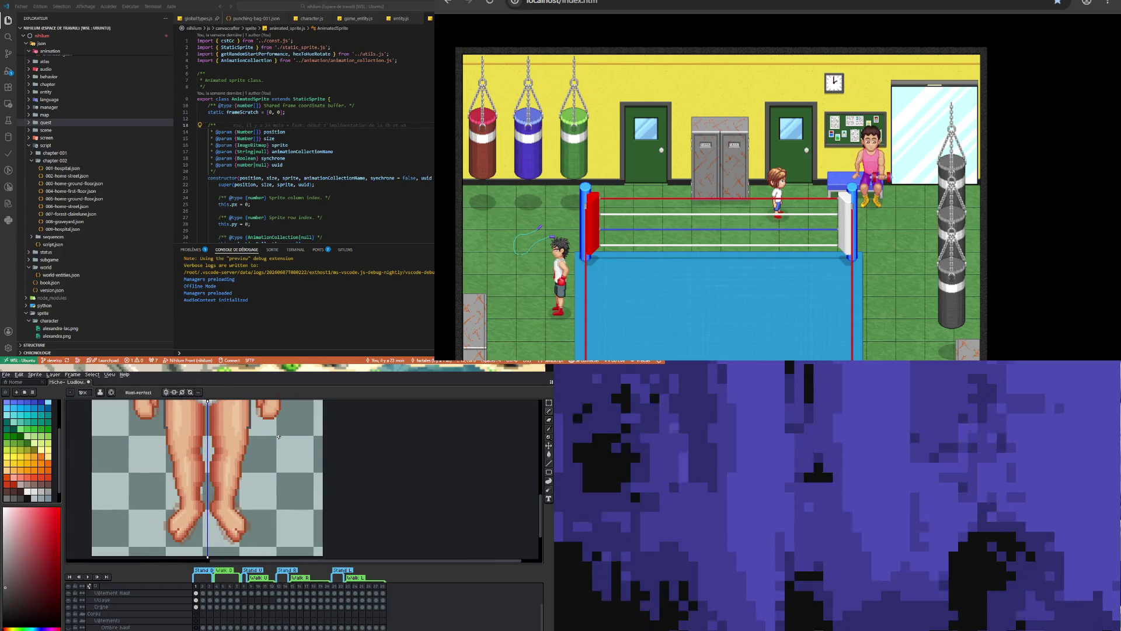
pyautogui.scroll(-1, 252, 450)
pyautogui.scroll(1, 253, 450)
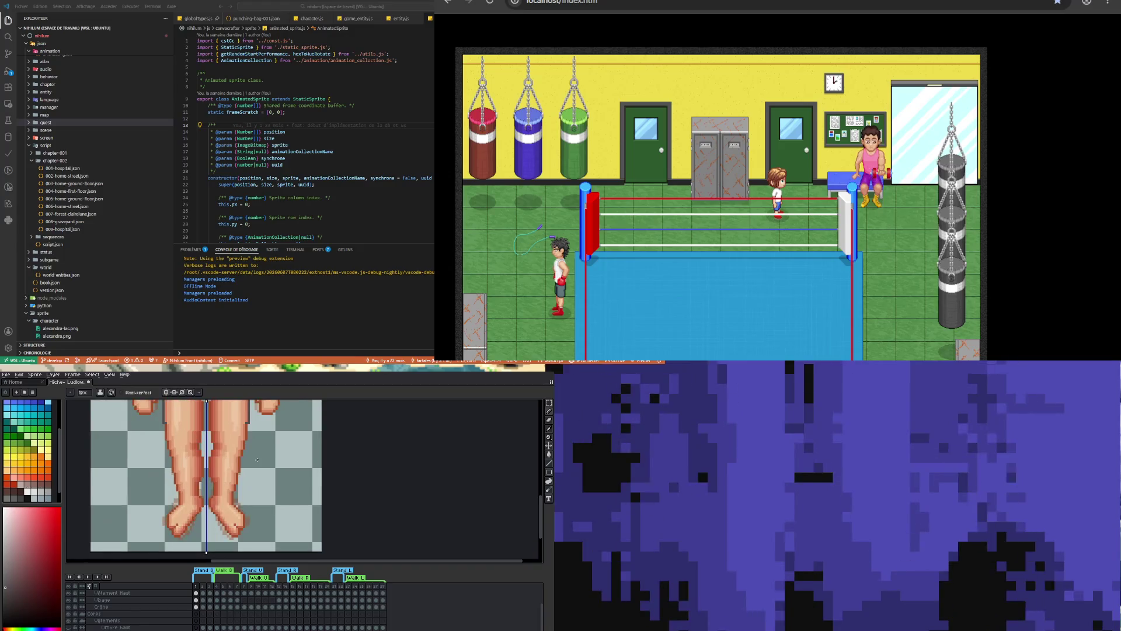
pyautogui.scroll(-3, 257, 444)
pyautogui.scroll(2, 263, 433)
pyautogui.scroll(1, 266, 462)
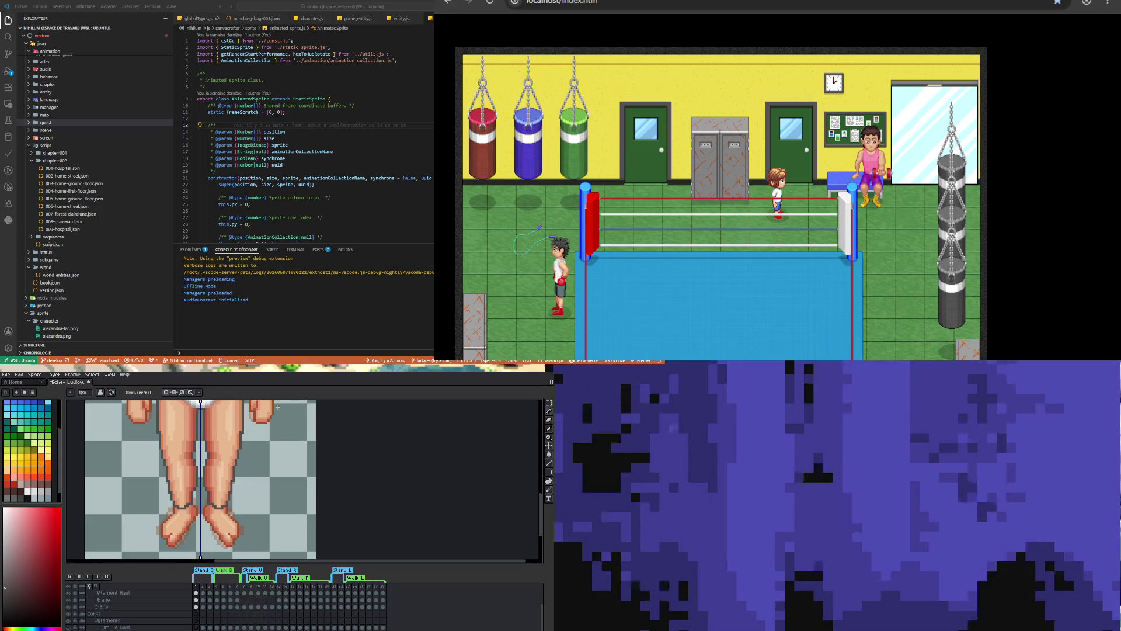
pyautogui.scroll(3, 544, 501)
pyautogui.scroll(2, 545, 500)
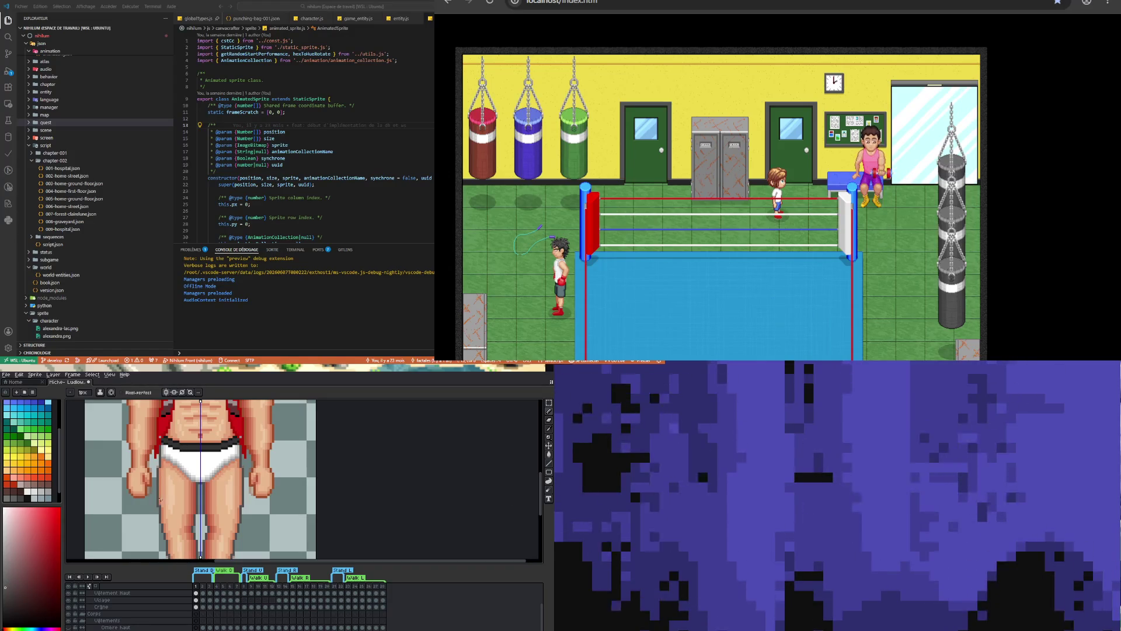
pyautogui.moveTo(159, 506); pyautogui.dragTo(160, 475)
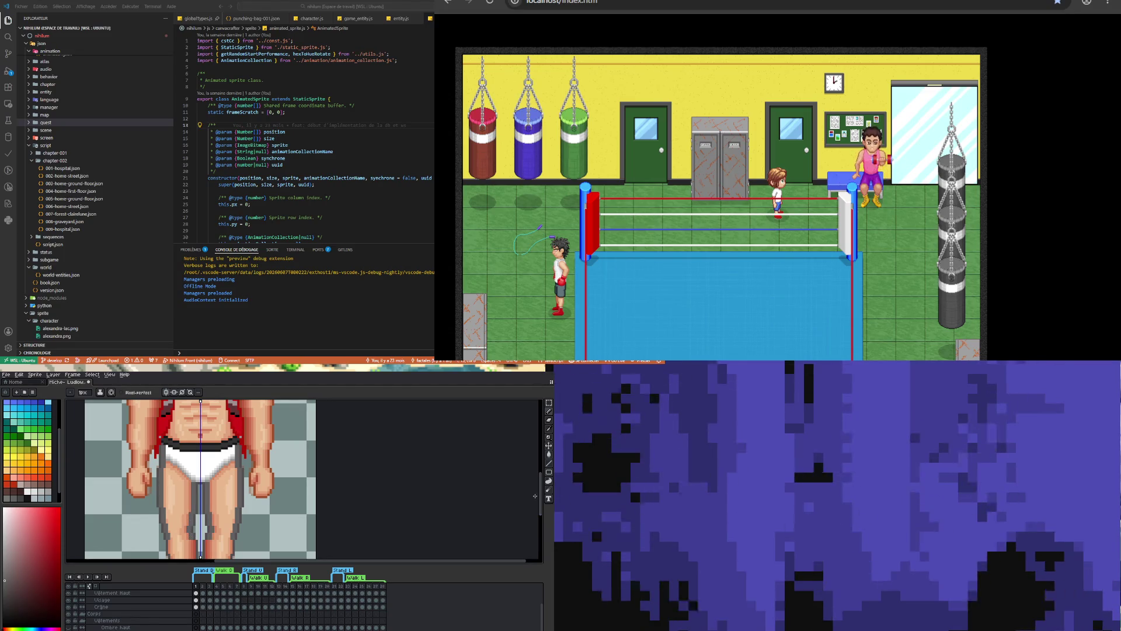
# Draw a mirrored dark stroke along the outer thigh outlines after checking the feet
pyautogui.scroll(-5, 366, 526)
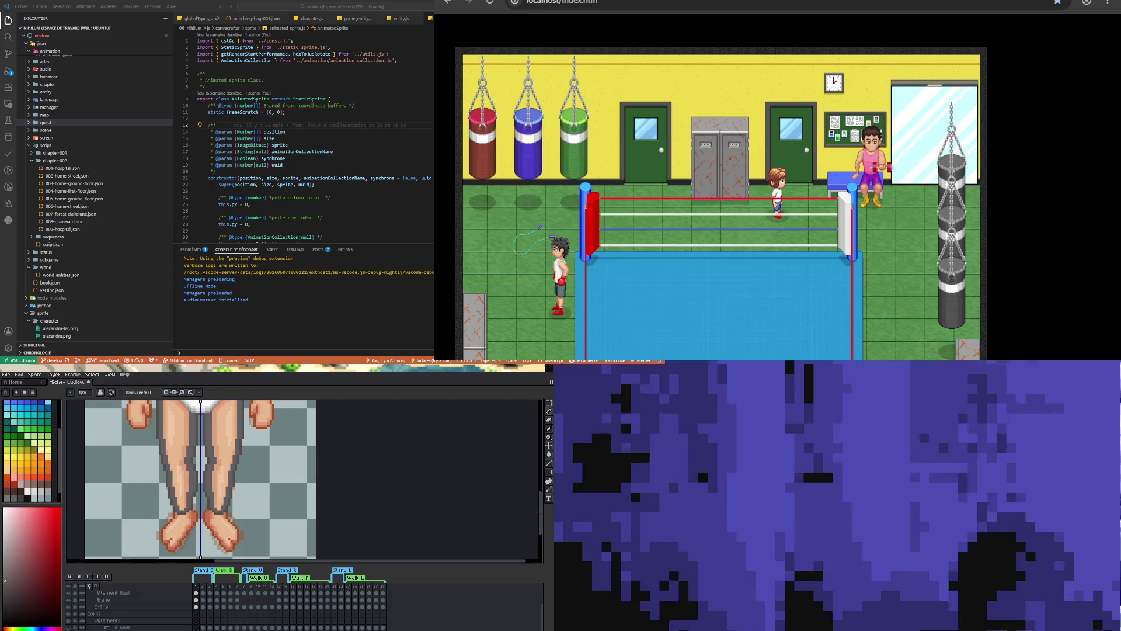
pyautogui.moveTo(543, 515); pyautogui.dragTo(546, 496)
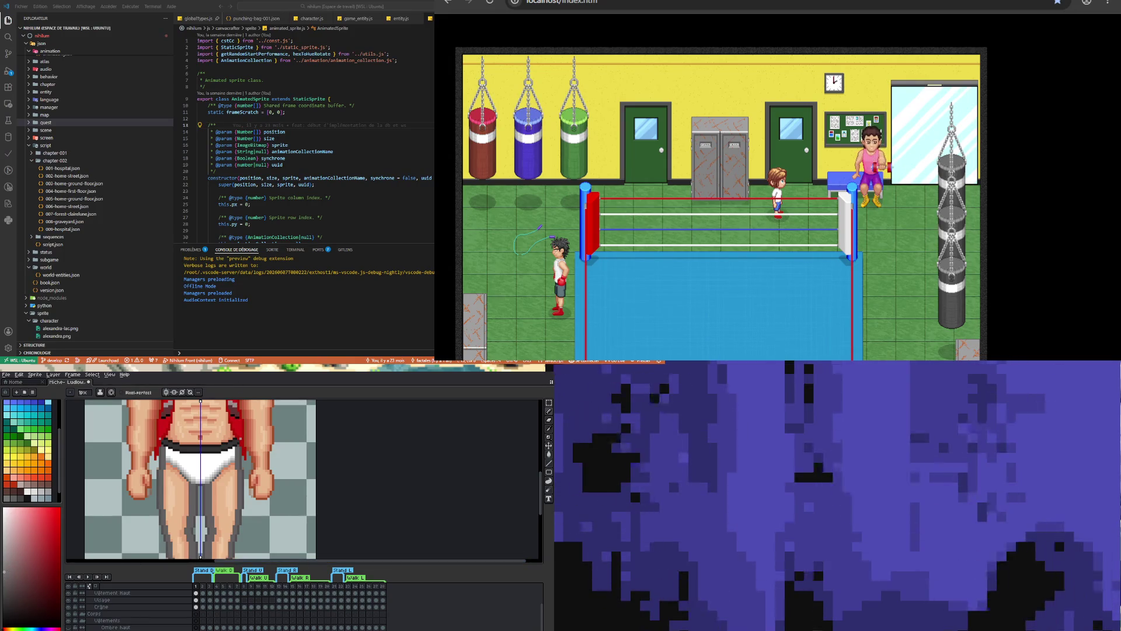
# Fill the legs and briefs grey, then draw mirrored light highlight lines down both legs
pyautogui.press('g')
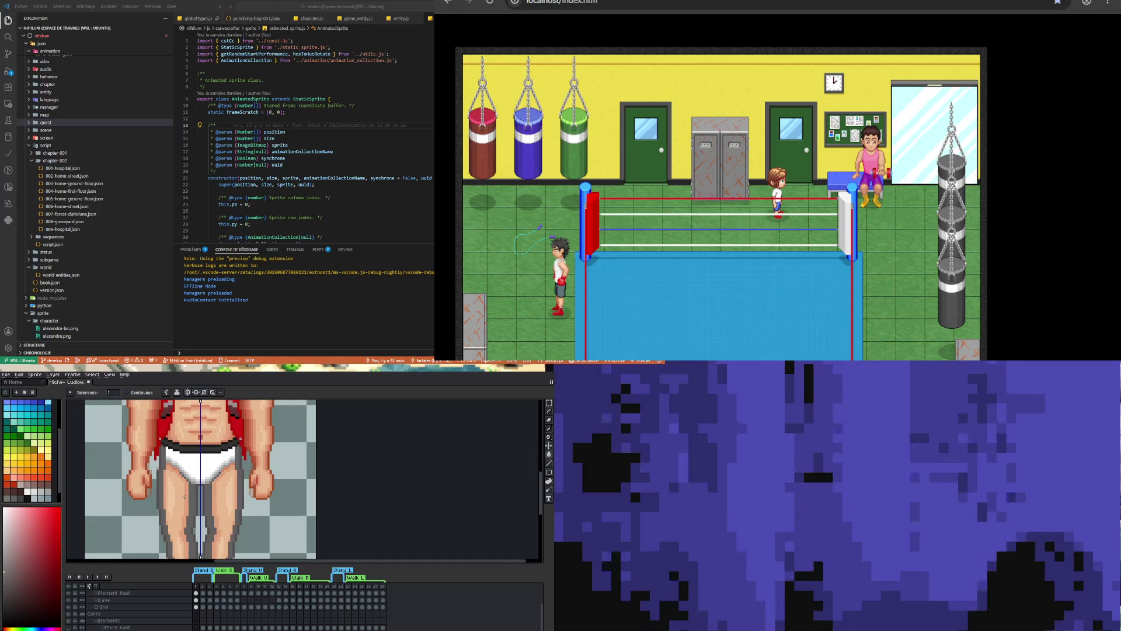
pyautogui.click(179, 496)
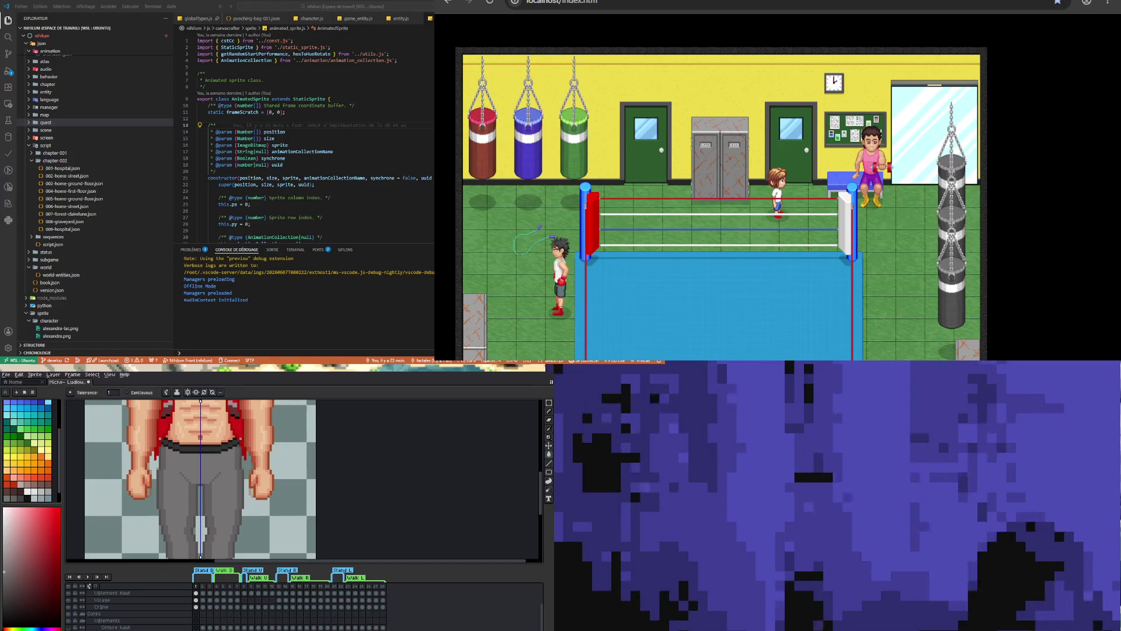
pyautogui.scroll(-2, 179, 509)
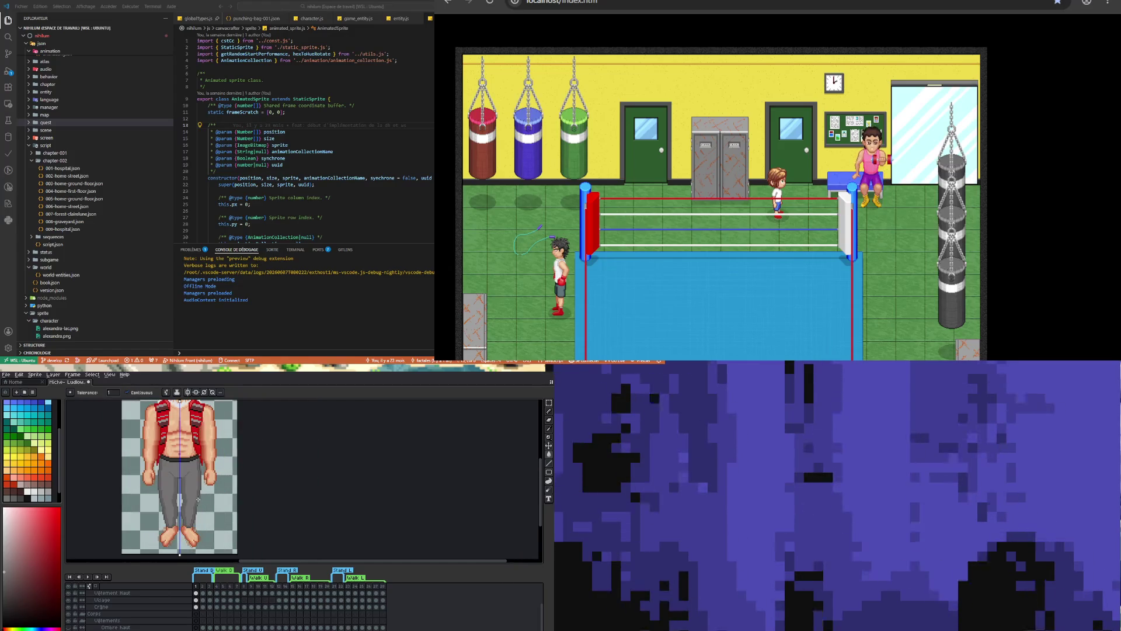
pyautogui.scroll(1, 190, 496)
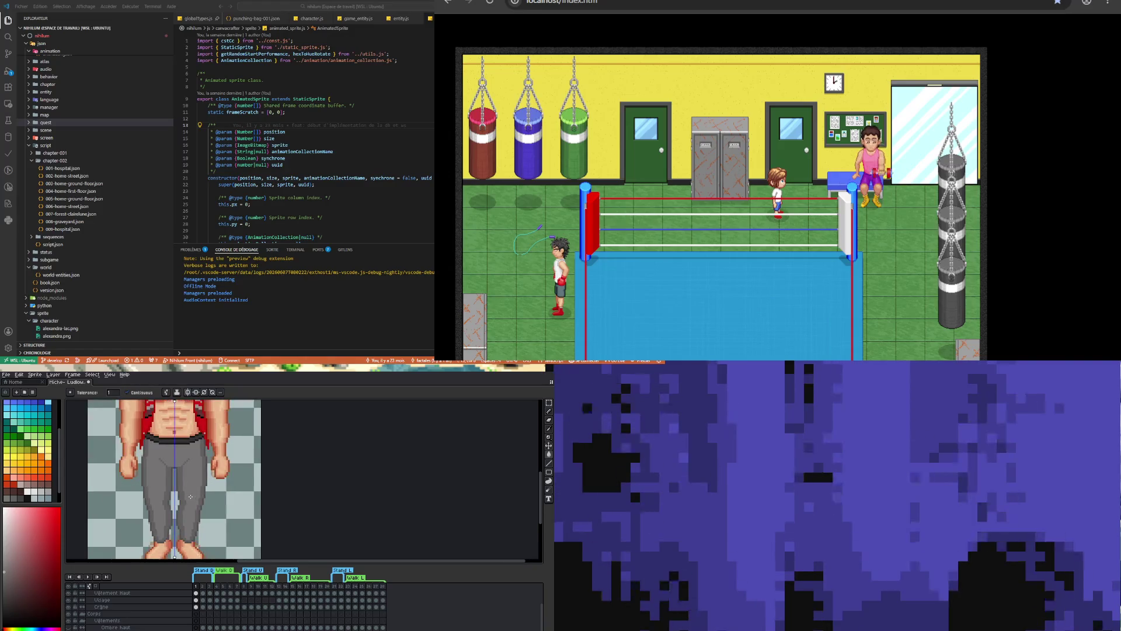
pyautogui.scroll(-2, 190, 497)
pyautogui.scroll(1, 193, 472)
pyautogui.scroll(3, 178, 504)
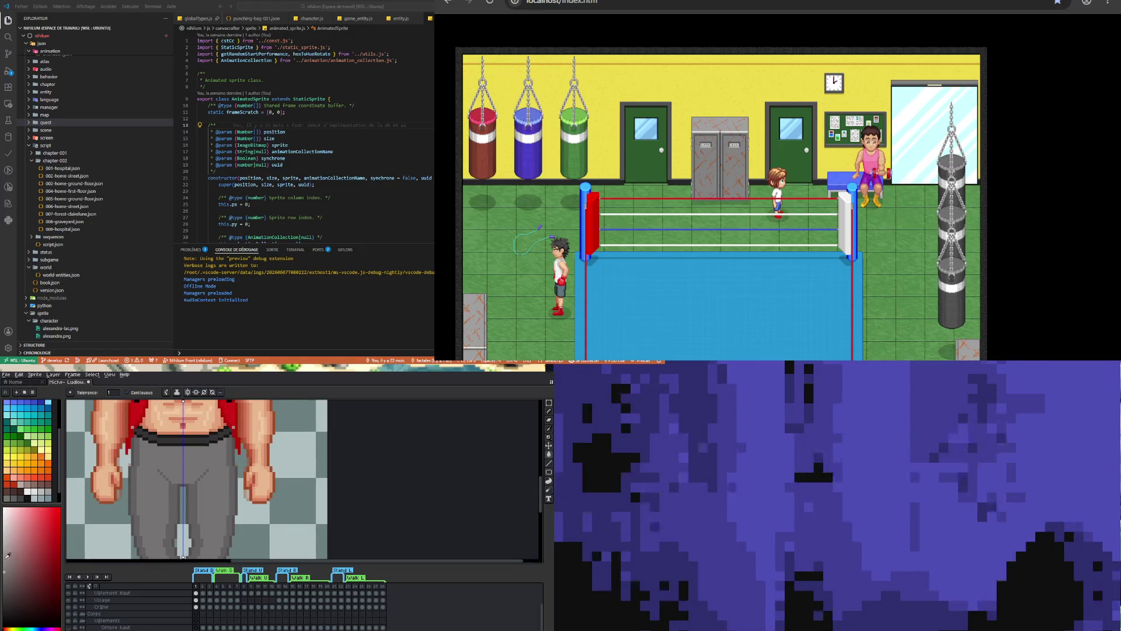
pyautogui.click(549, 411)
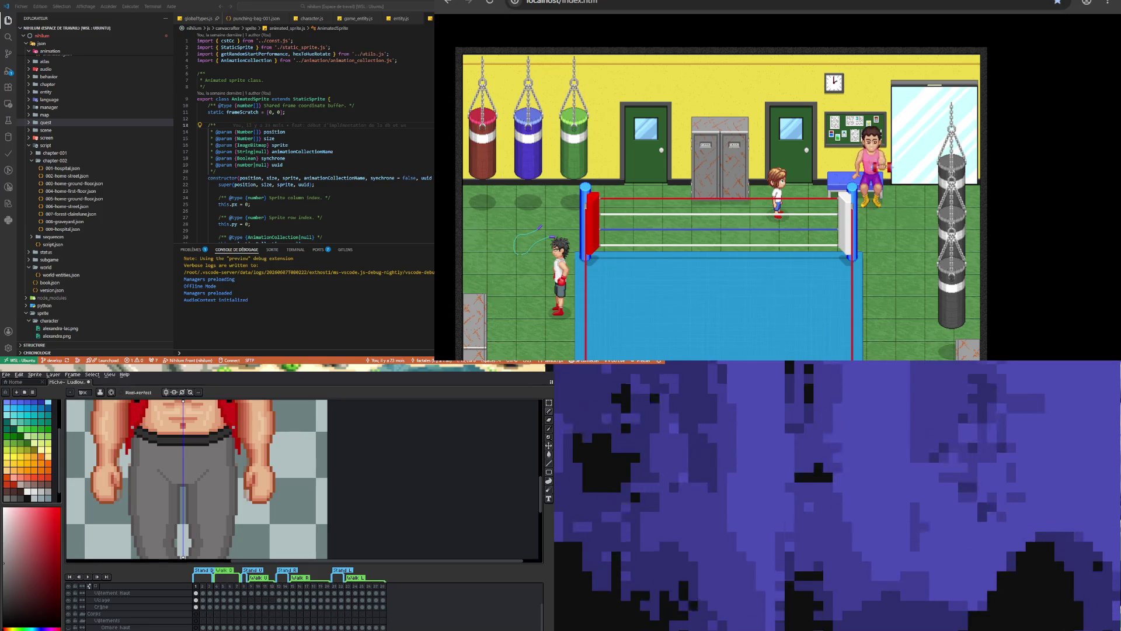
pyautogui.moveTo(144, 482); pyautogui.dragTo(145, 514)
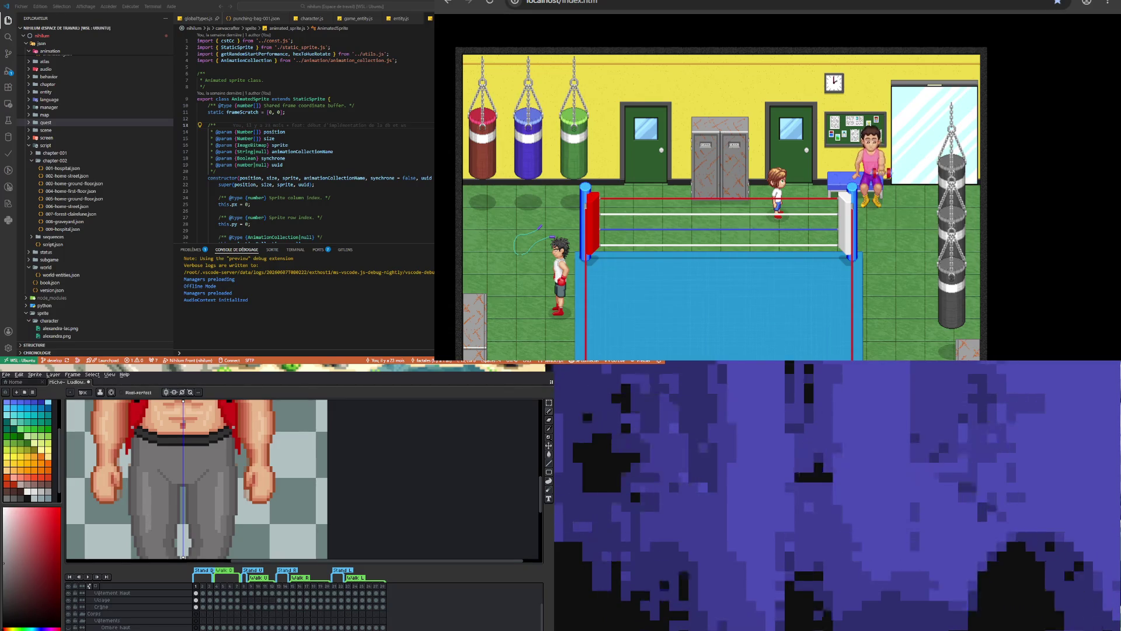
# Eyedrop a darker grey and draw mirrored fold pixels on both trouser legs, then toggle symmetry off and on
pyautogui.press('v')
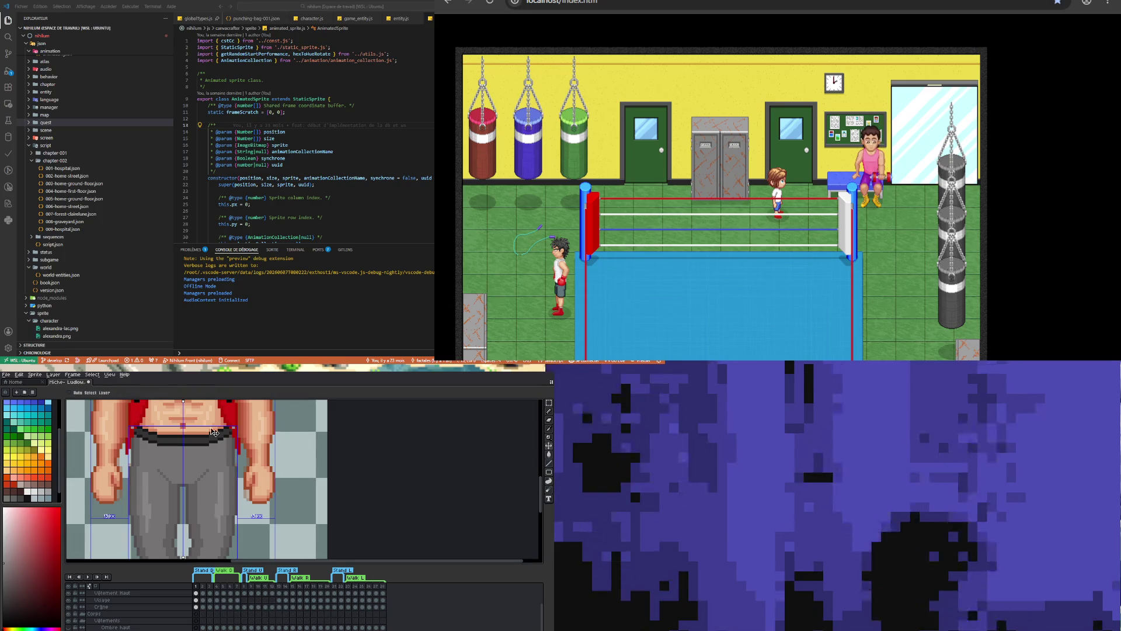
pyautogui.press('b')
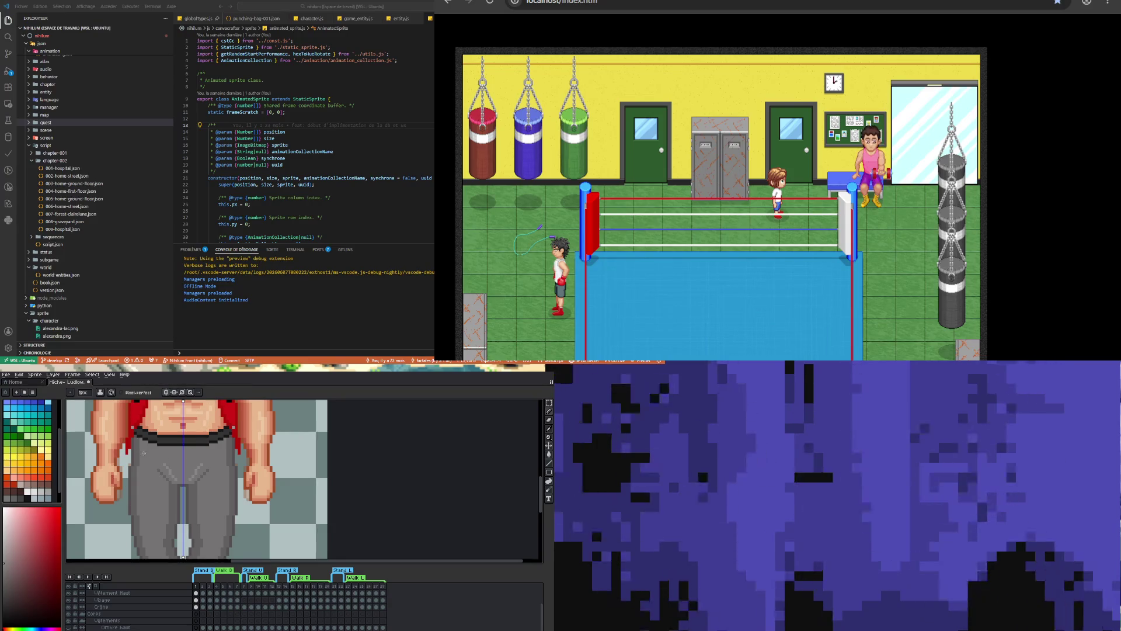
pyautogui.press('i')
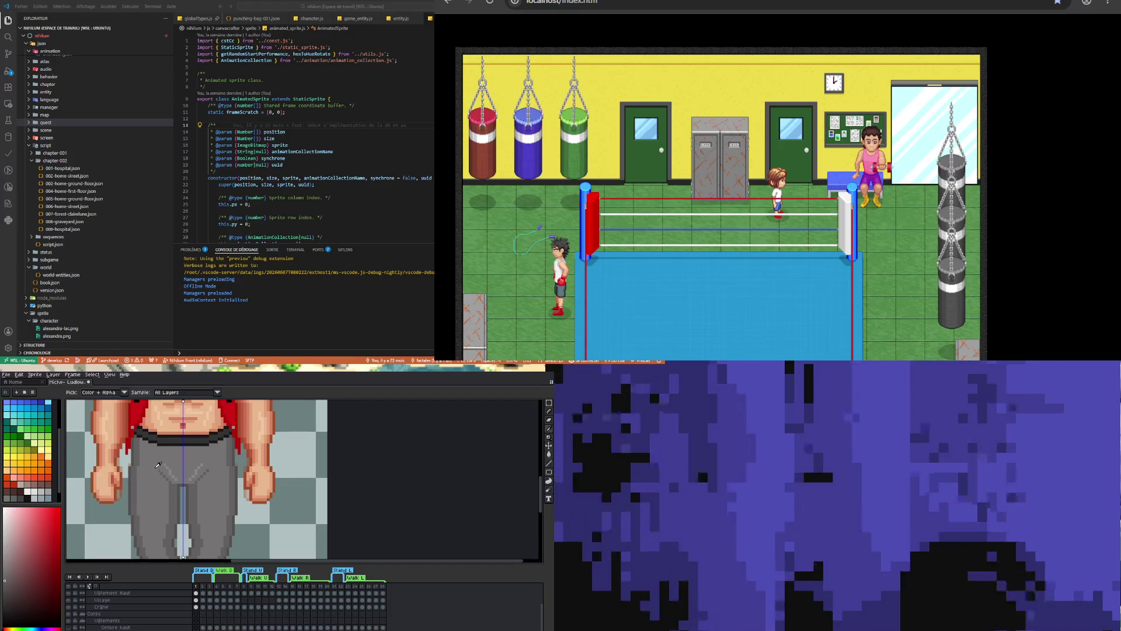
pyautogui.press('b')
pyautogui.moveTo(169, 484); pyautogui.dragTo(155, 477)
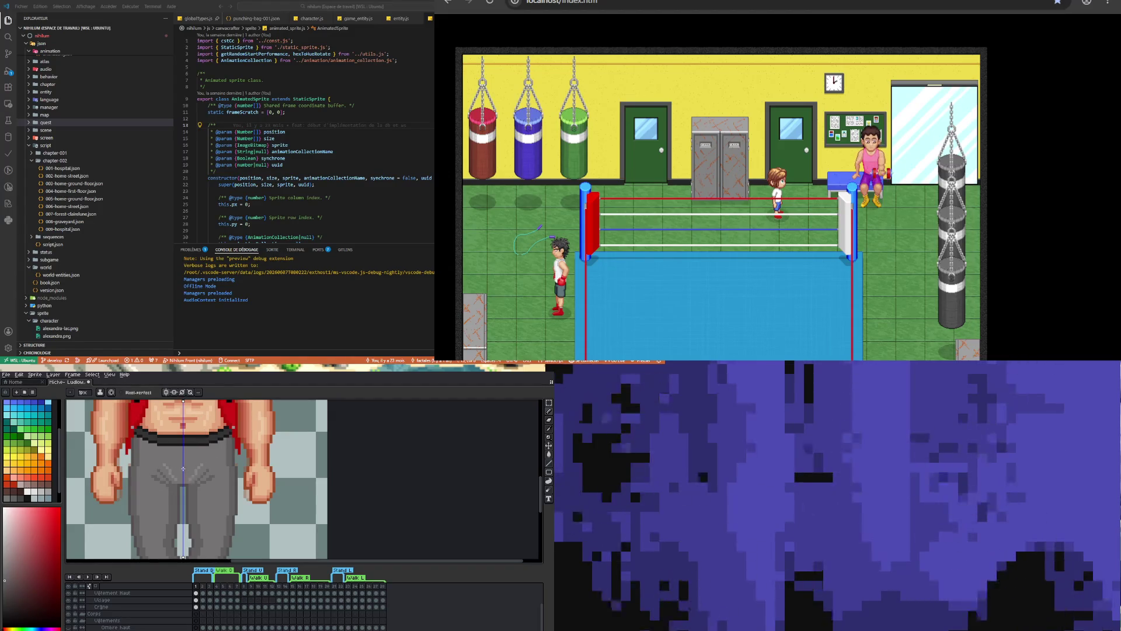
pyautogui.click(168, 393)
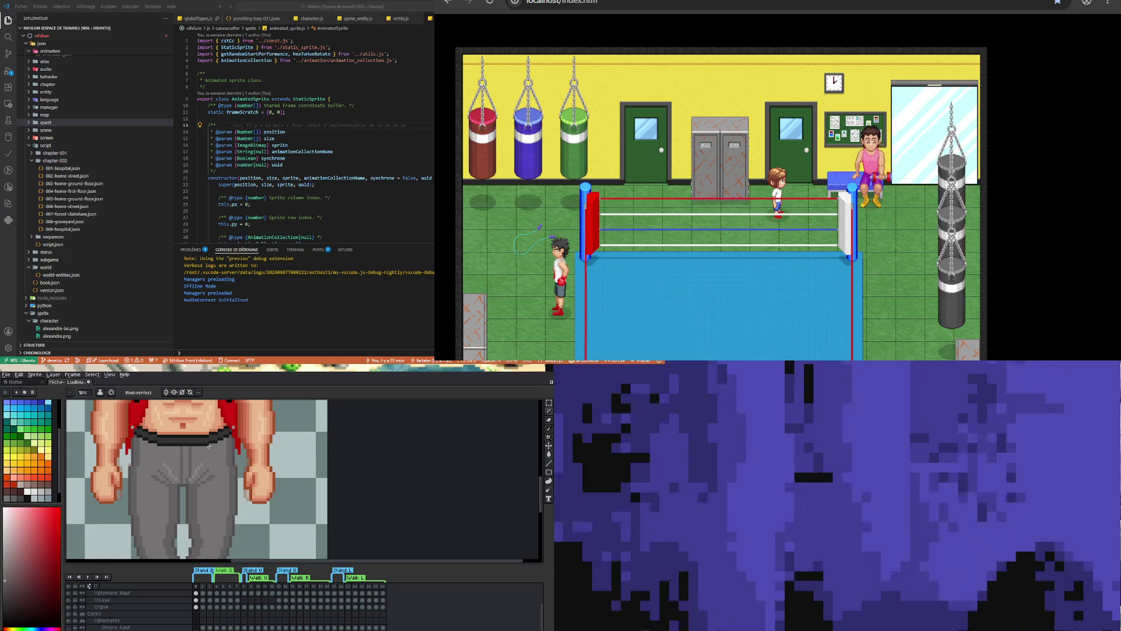
pyautogui.click(167, 393)
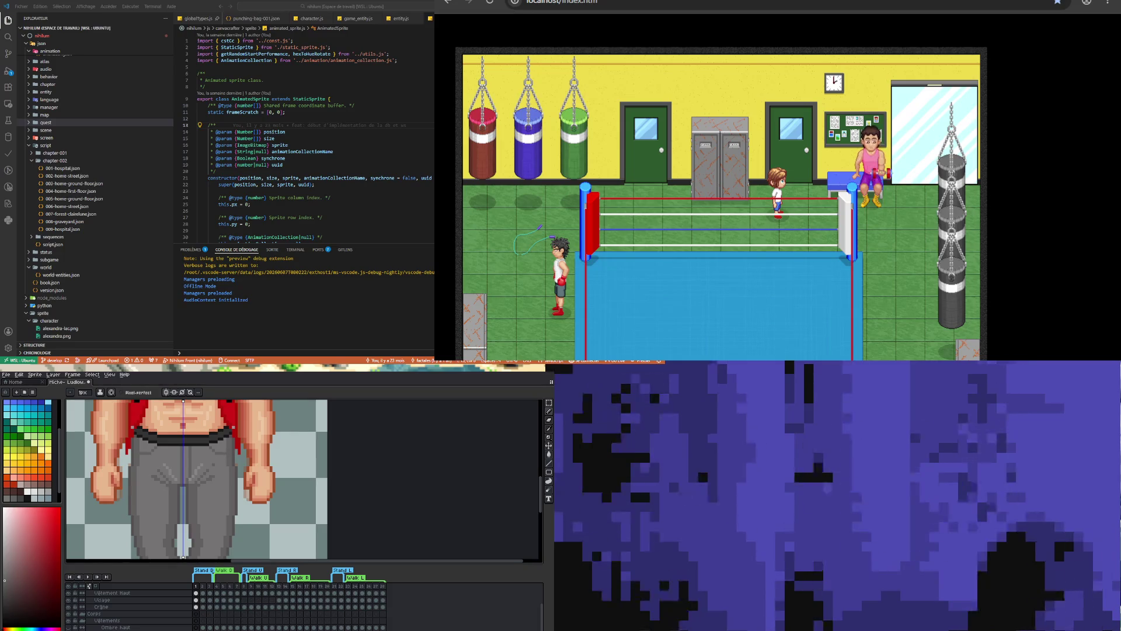
pyautogui.scroll(2, 190, 446)
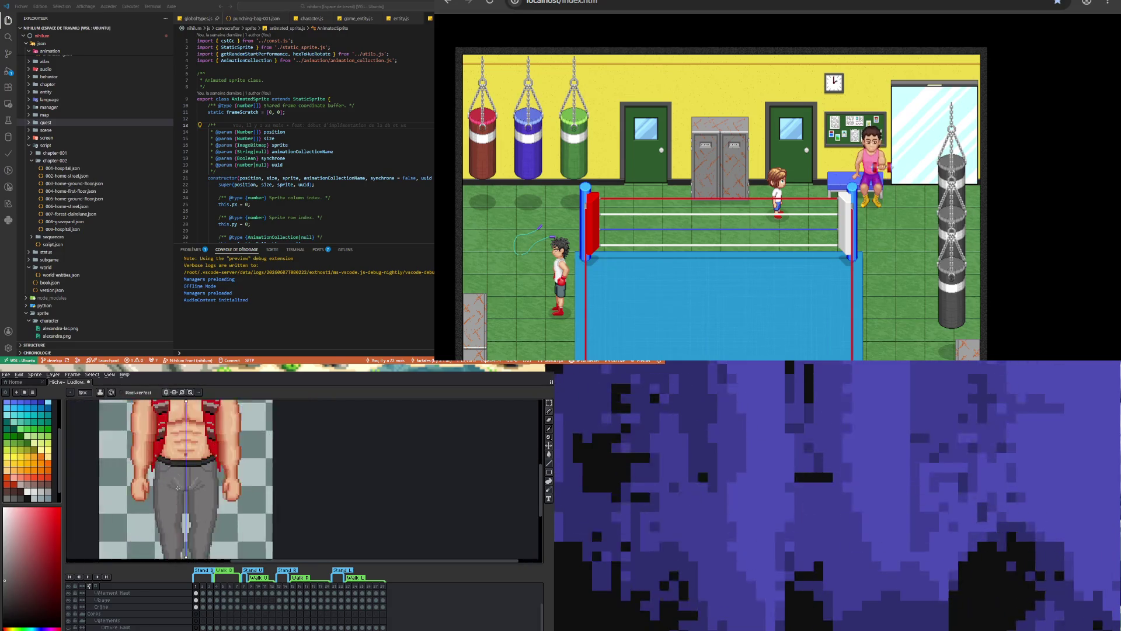
pyautogui.press('ctrl')
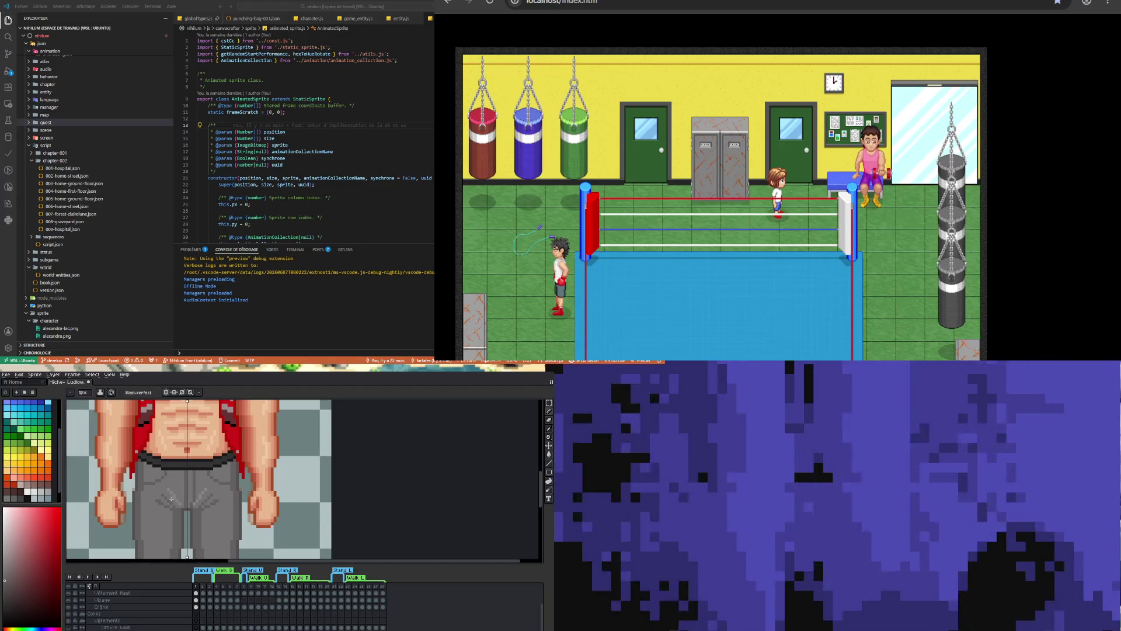
pyautogui.scroll(-3, 171, 498)
pyautogui.scroll(2, 172, 490)
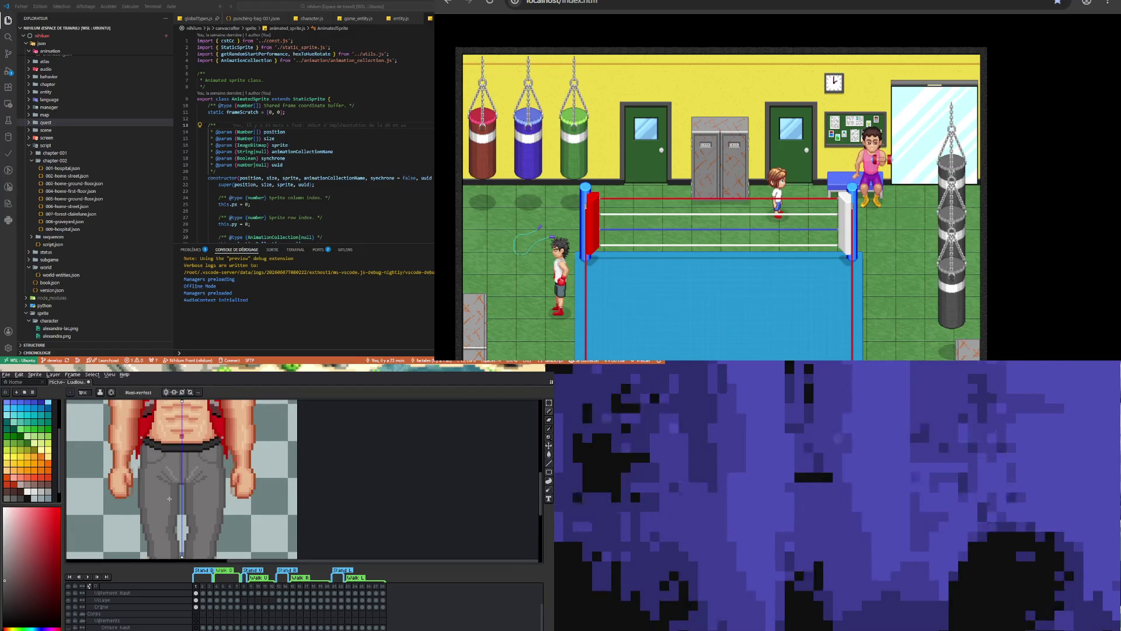
pyautogui.scroll(-3, 170, 498)
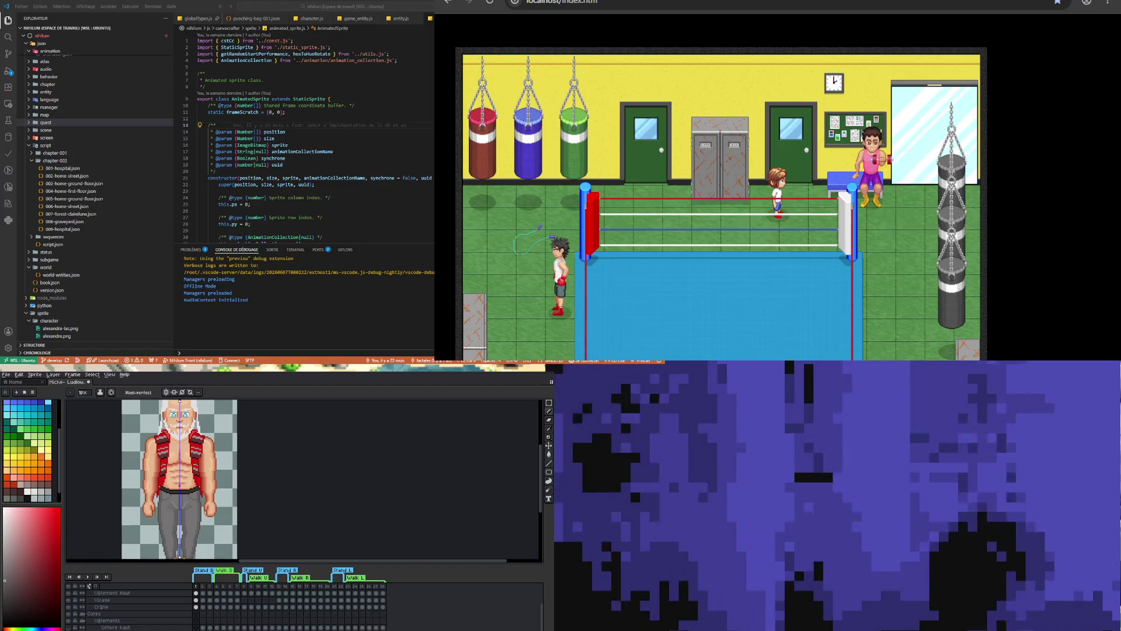
pyautogui.scroll(-5, 214, 478)
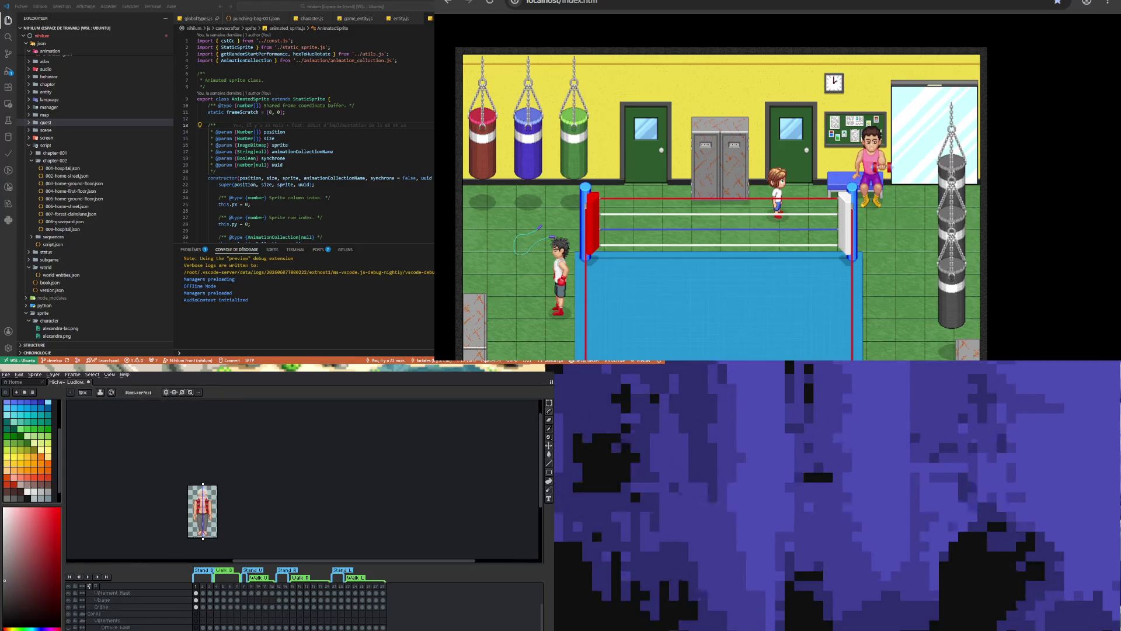
pyautogui.scroll(2, 213, 479)
pyautogui.scroll(1, 205, 529)
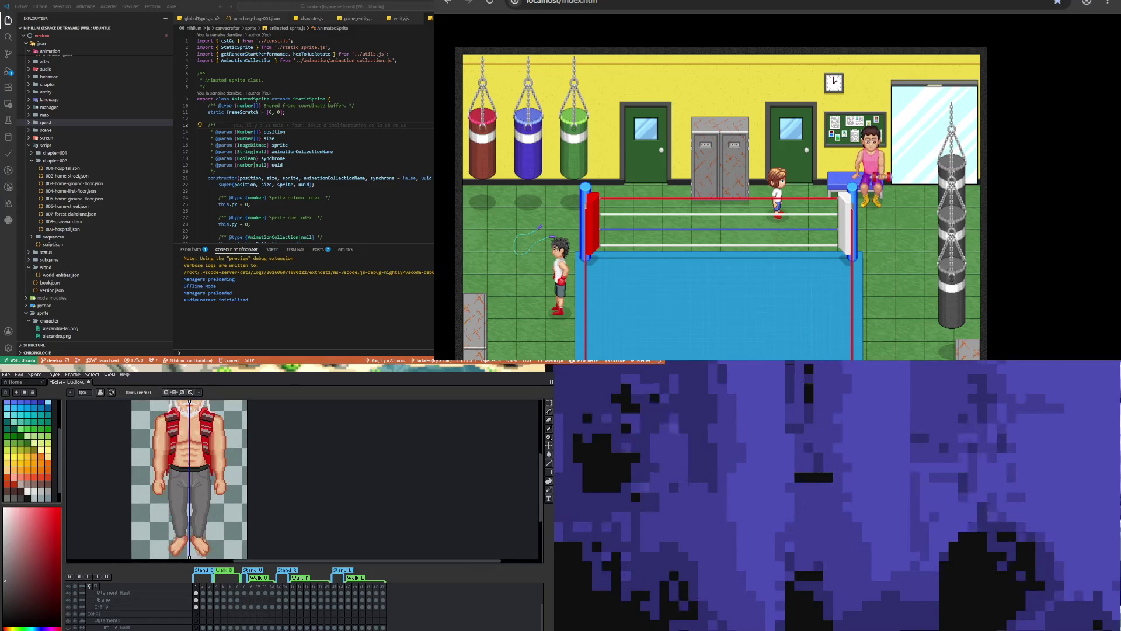
pyautogui.scroll(1, 195, 513)
pyautogui.scroll(-1, 194, 513)
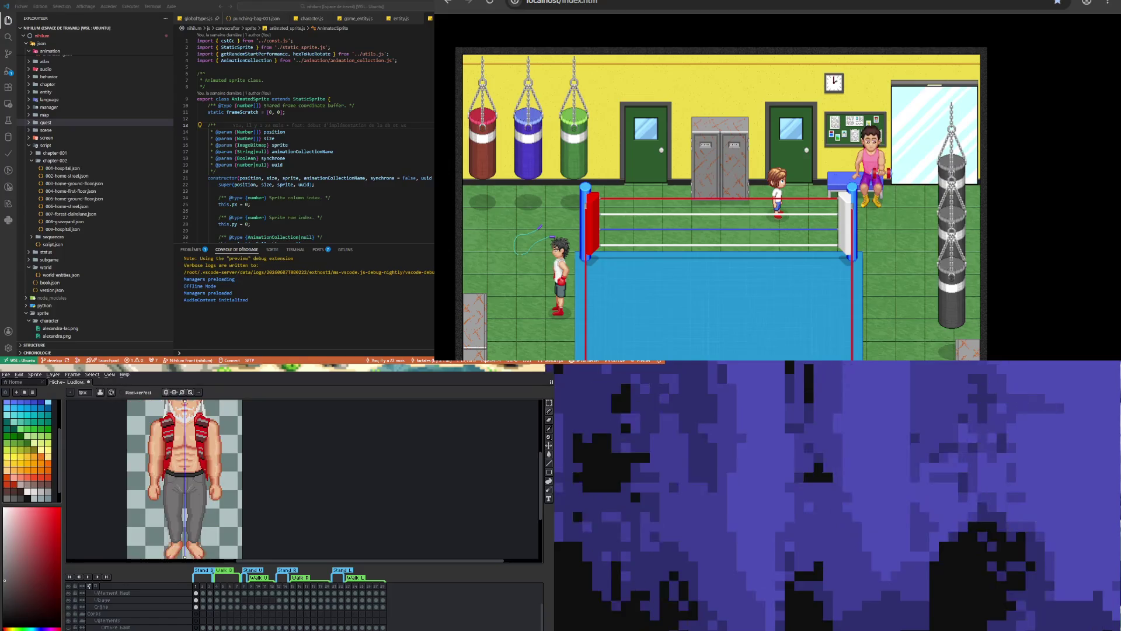
pyautogui.scroll(-1, 194, 513)
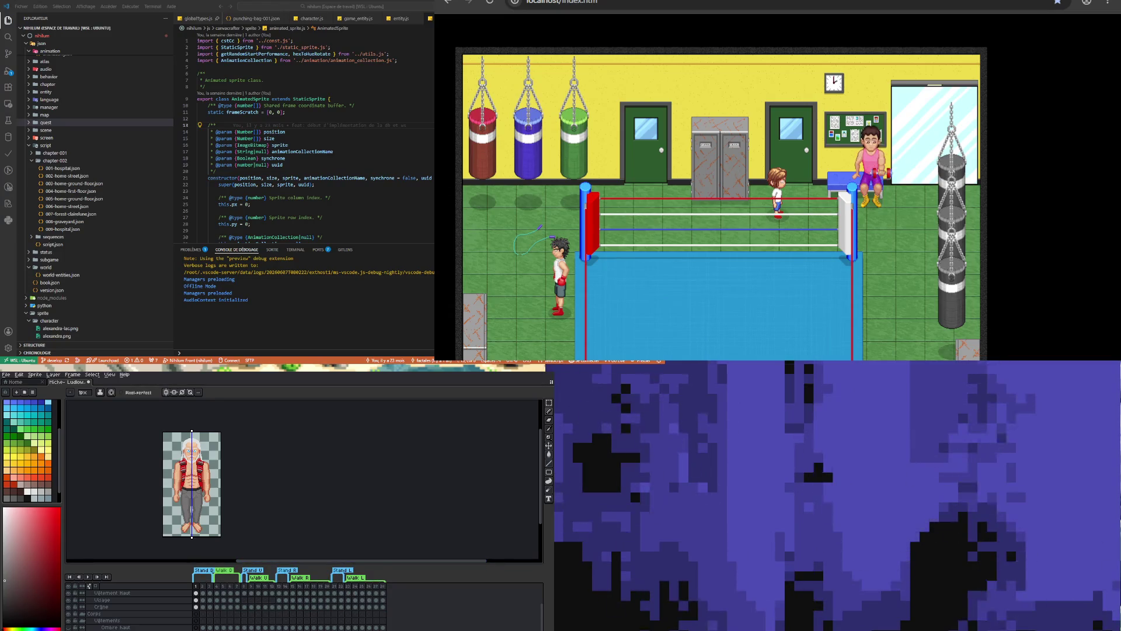
pyautogui.scroll(1, 189, 467)
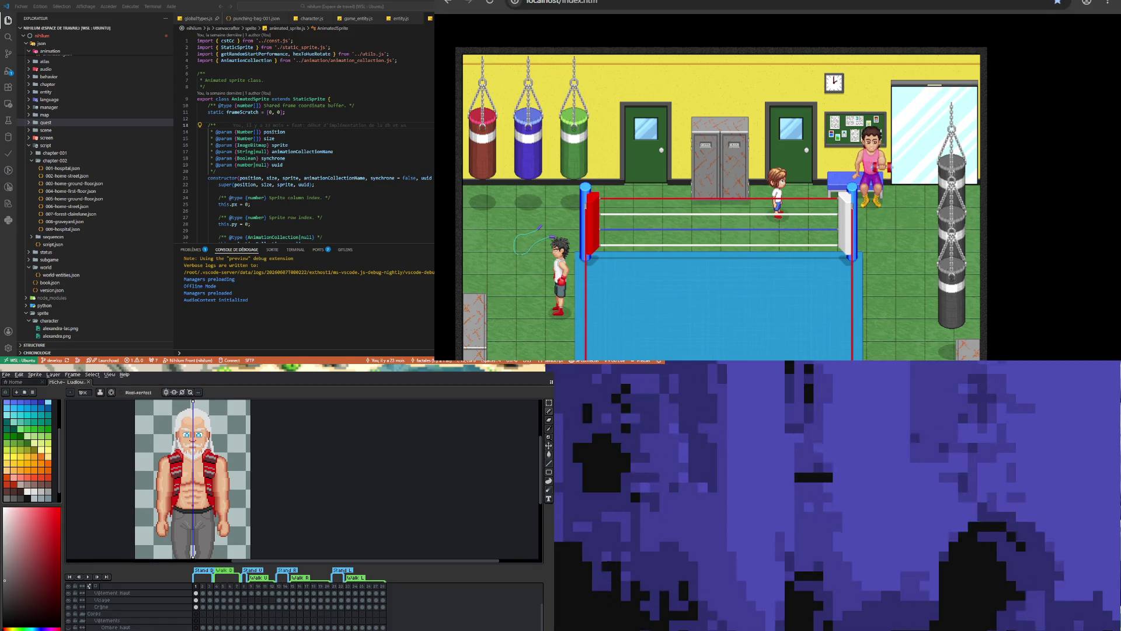
pyautogui.scroll(-2, 193, 479)
pyautogui.scroll(1, 208, 484)
pyautogui.scroll(1, 207, 479)
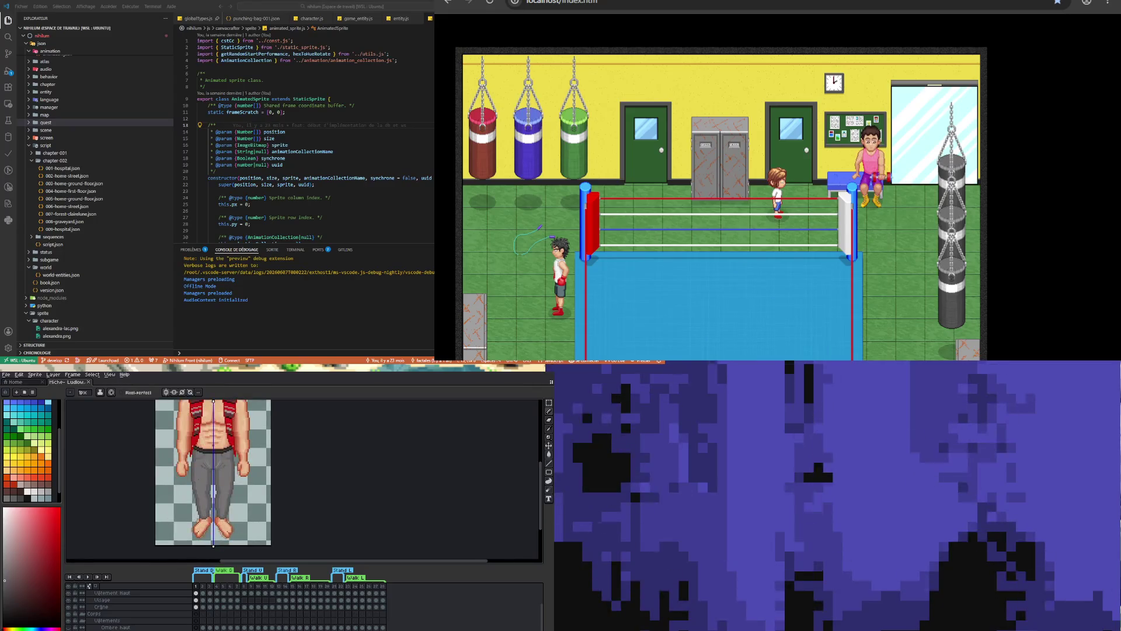
pyautogui.scroll(-1, 206, 461)
pyautogui.scroll(1, 205, 461)
pyautogui.scroll(1, 206, 461)
pyautogui.scroll(-2, 205, 462)
pyautogui.scroll(1, 206, 462)
pyautogui.scroll(1, 202, 467)
pyautogui.scroll(-3, 202, 467)
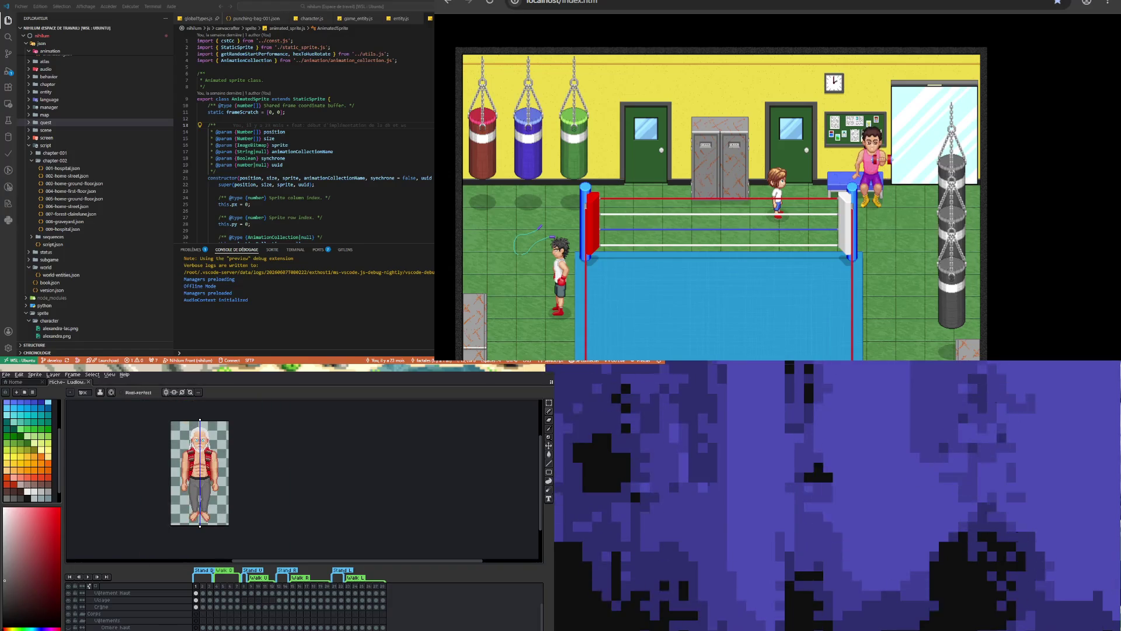
pyautogui.scroll(1, 202, 502)
pyautogui.scroll(1, 201, 502)
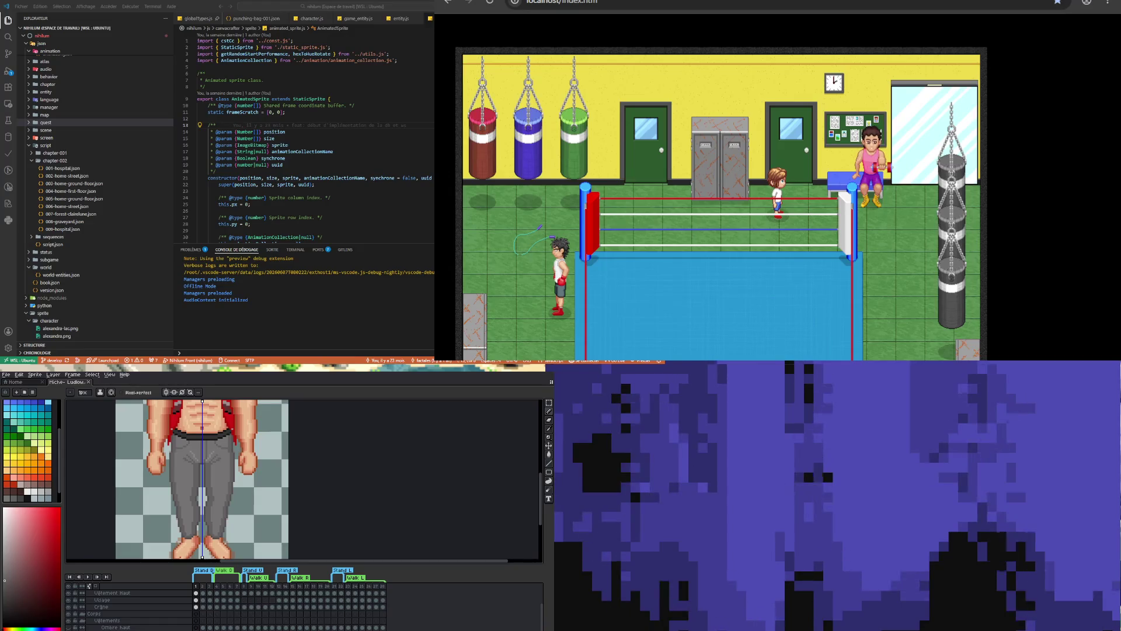
# Select the clothing layer and sample a dark colour from the red vest
pyautogui.scroll(3, 137, 617)
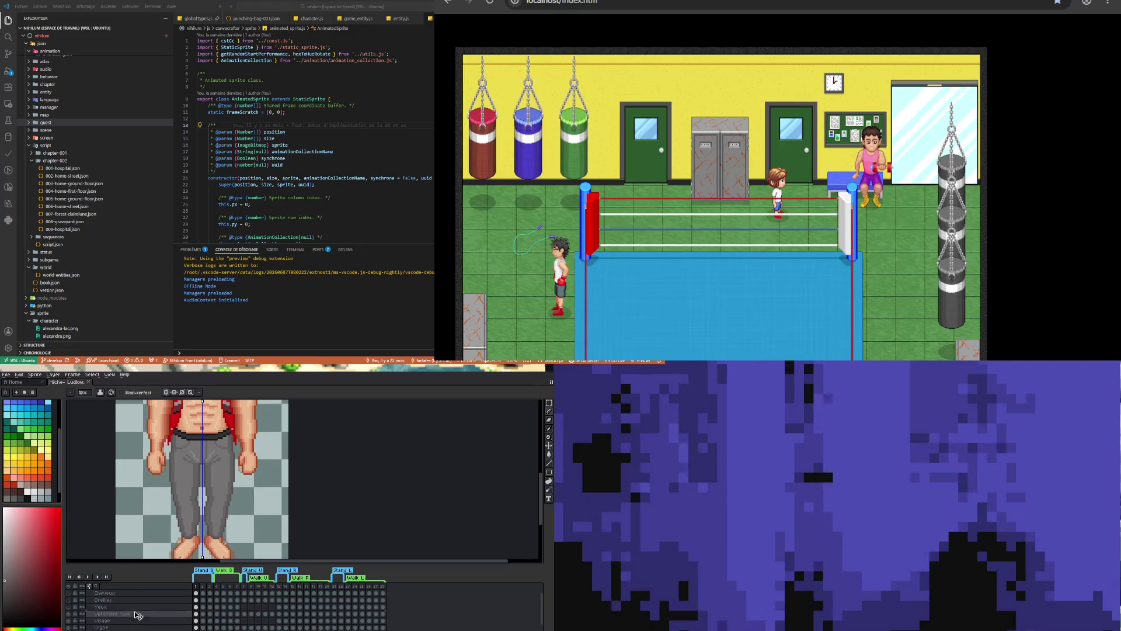
pyautogui.click(137, 619)
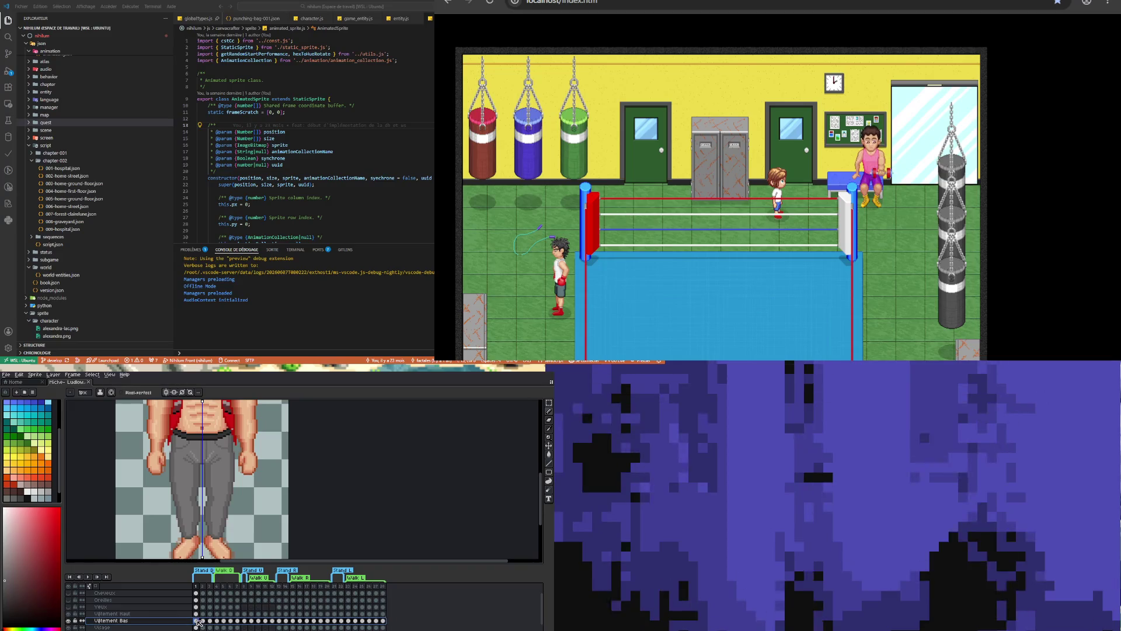
pyautogui.scroll(-3, 191, 473)
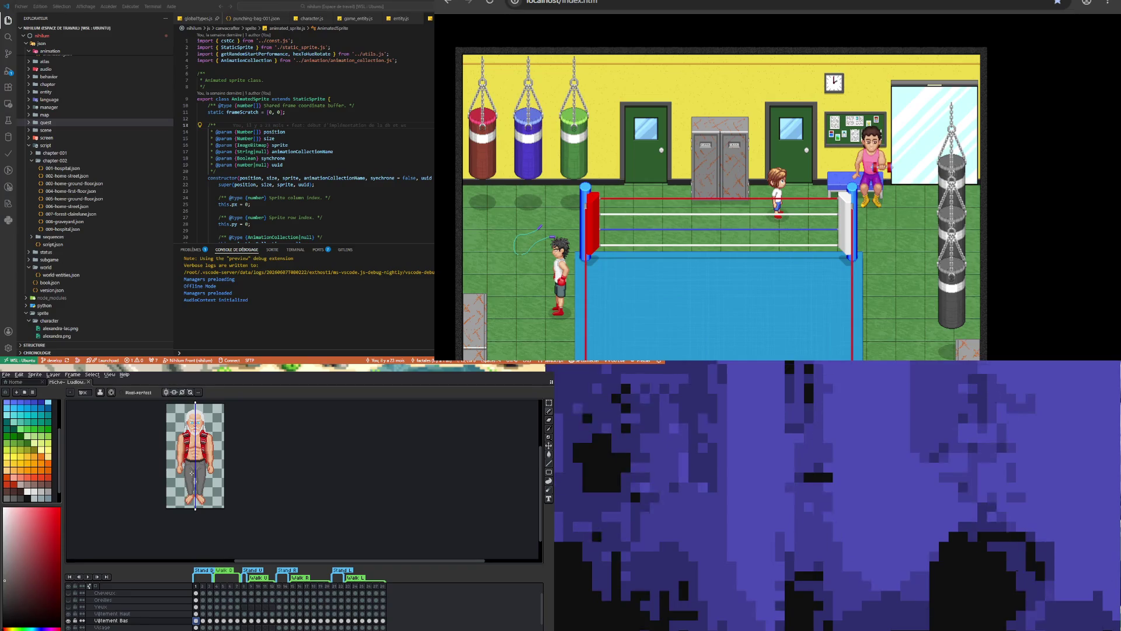
pyautogui.scroll(-2, 192, 473)
pyautogui.scroll(4, 192, 456)
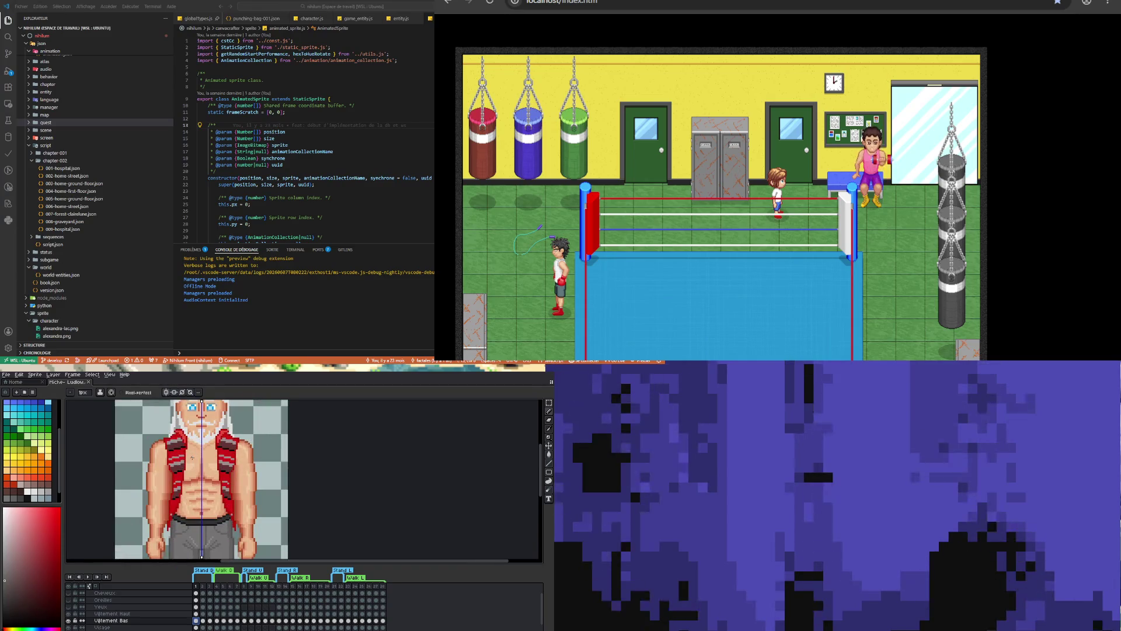
pyautogui.scroll(-2, 204, 472)
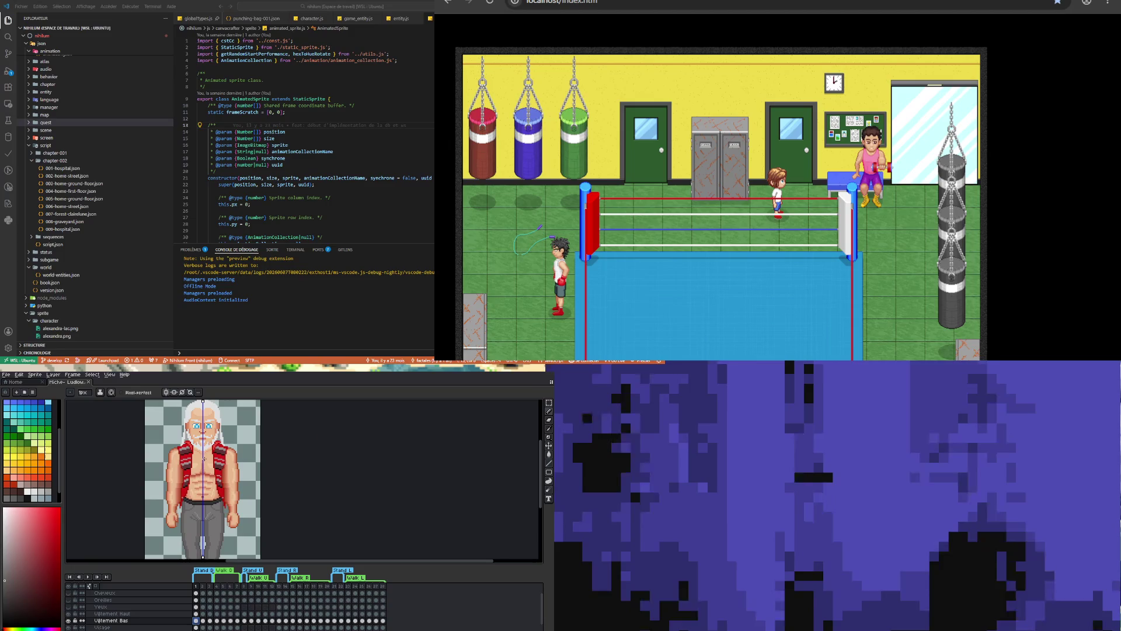
pyautogui.scroll(-2, 208, 459)
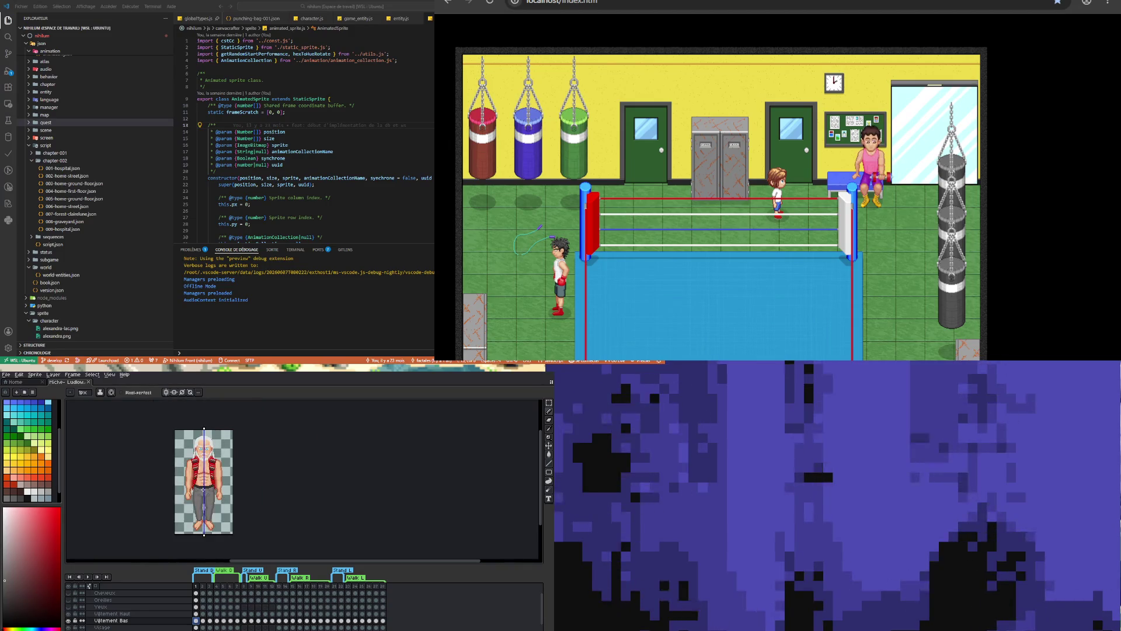
pyautogui.scroll(4, 198, 465)
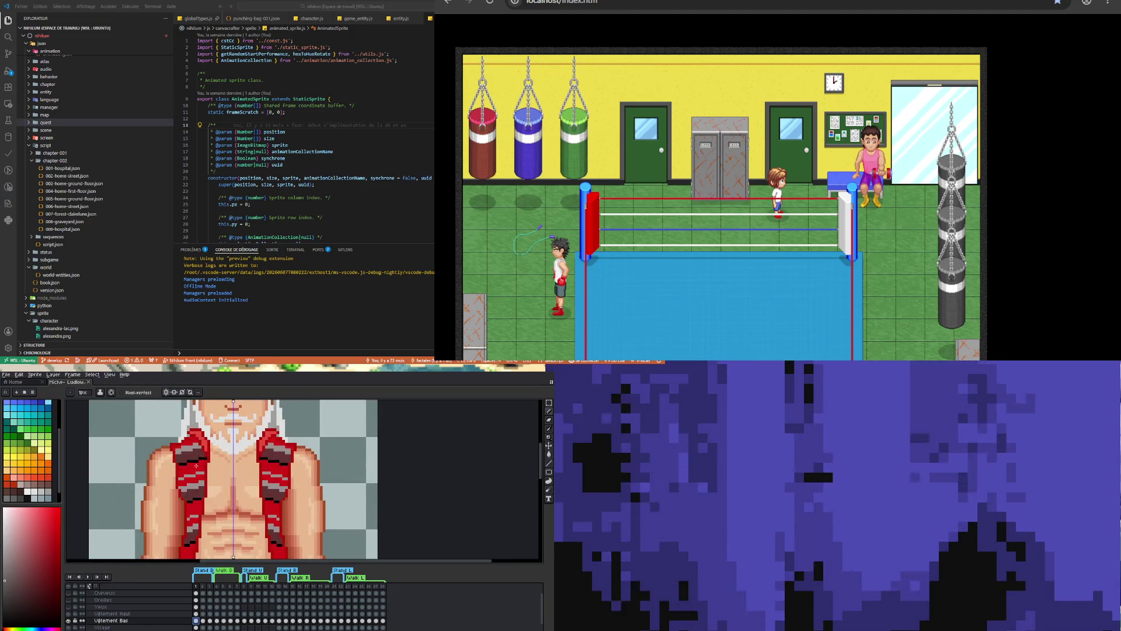
pyautogui.scroll(1, 197, 466)
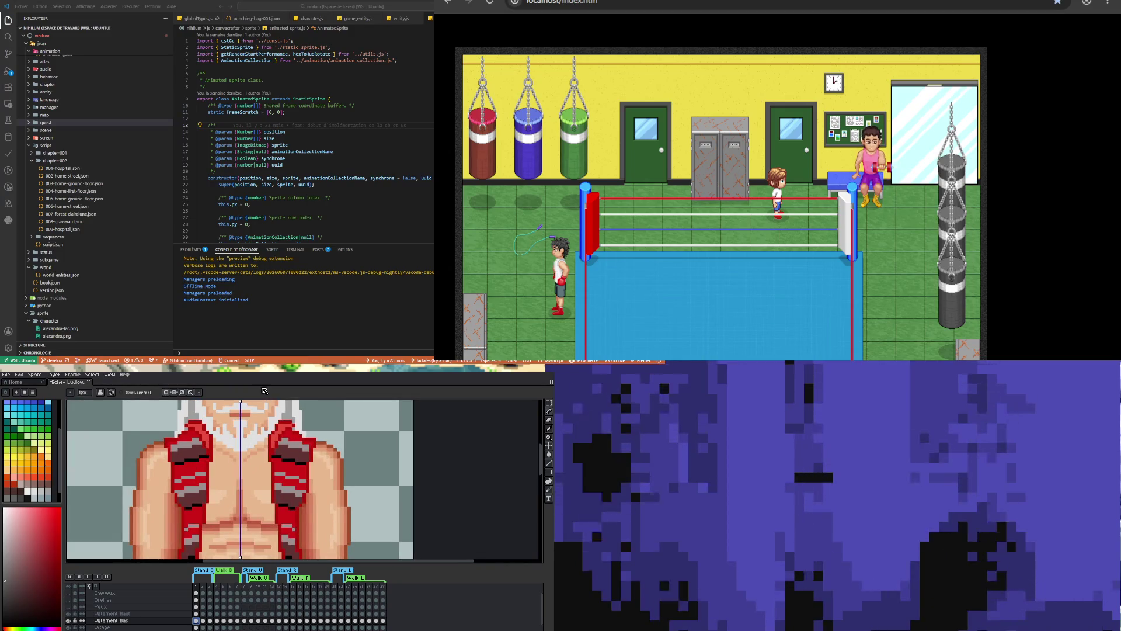
pyautogui.click(197, 614)
pyautogui.press('i')
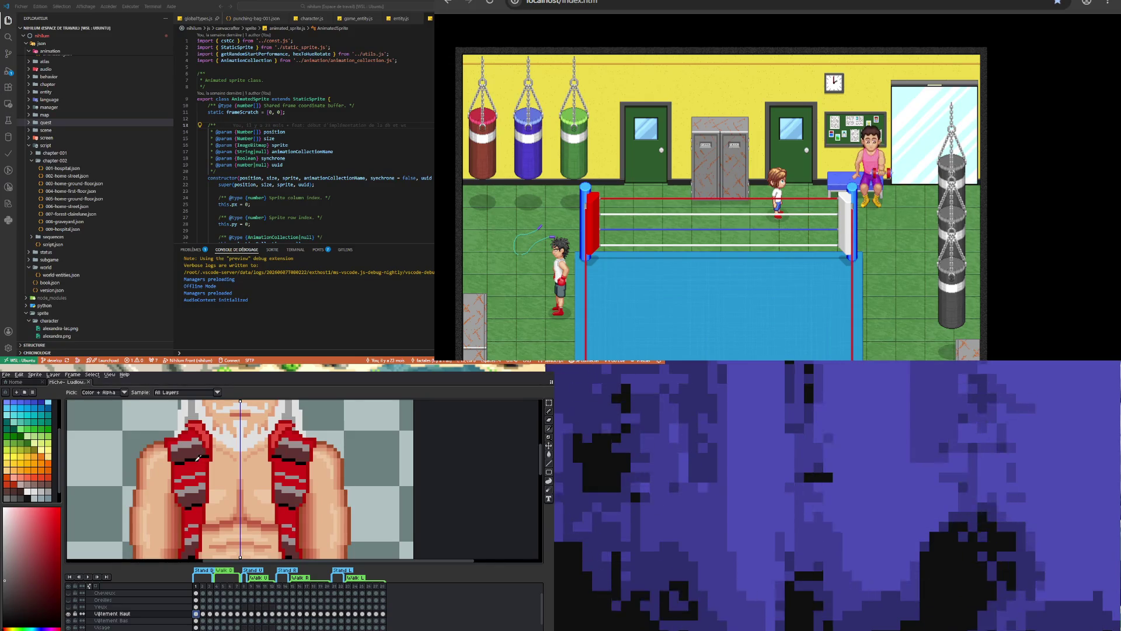
pyautogui.press('b')
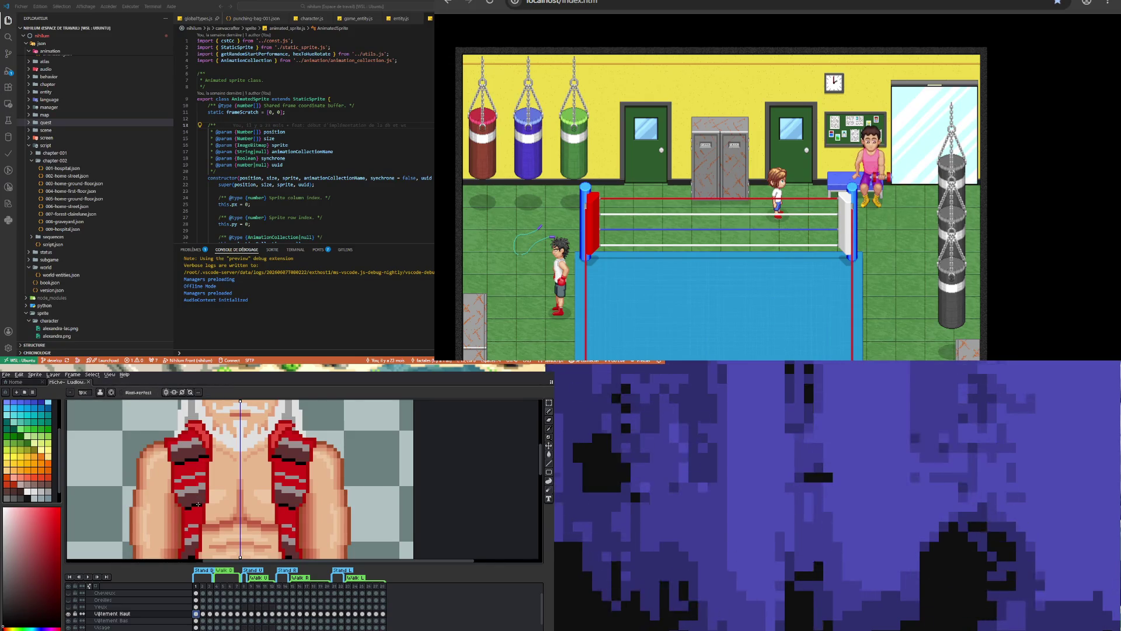
# Draw a straight, mirrored dark vertical line down the left vest panel, redoing crooked strokes
pyautogui.moveTo(200, 501); pyautogui.dragTo(190, 458)
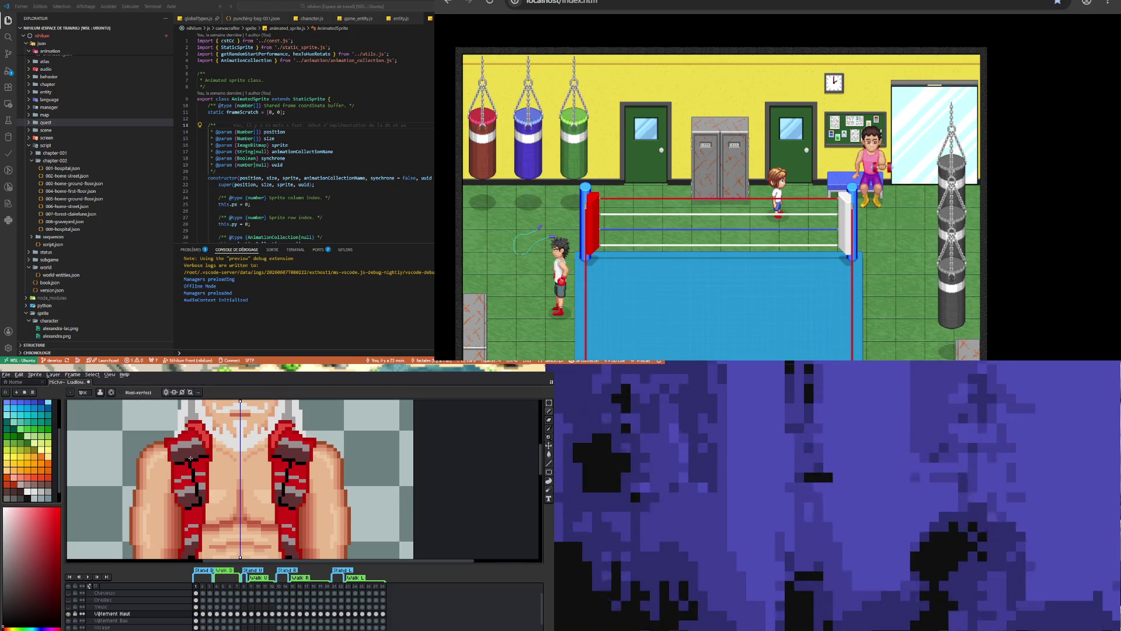
pyautogui.hotkey('ctrl', 'z')
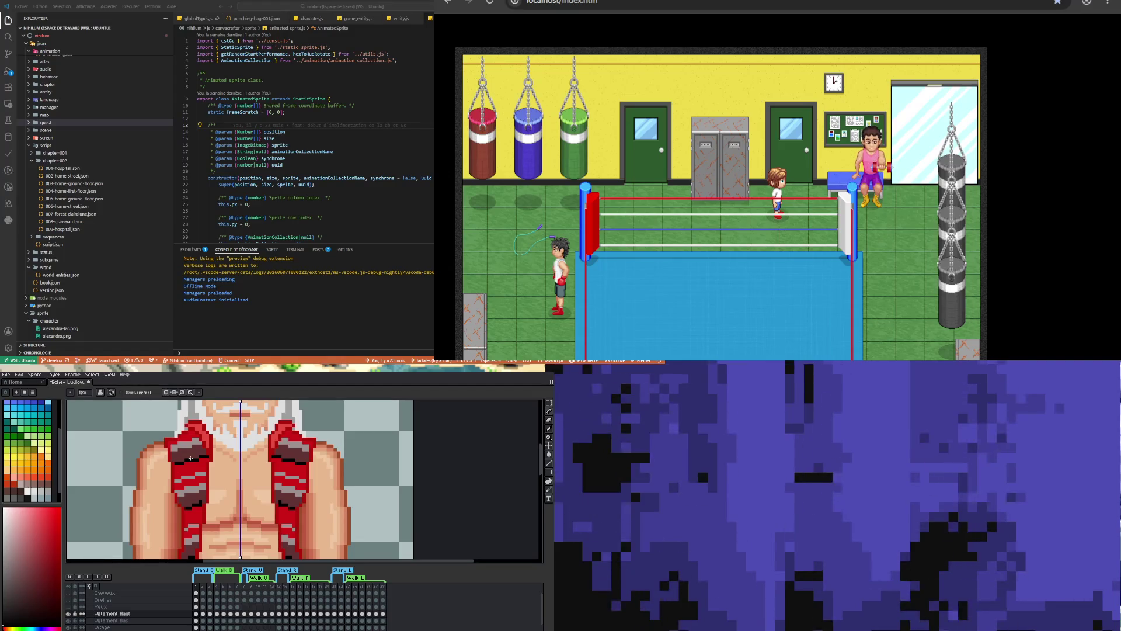
pyautogui.hotkey('ctrl', 'z')
pyautogui.moveTo(190, 461); pyautogui.dragTo(200, 502)
pyautogui.hotkey('ctrl', 'z')
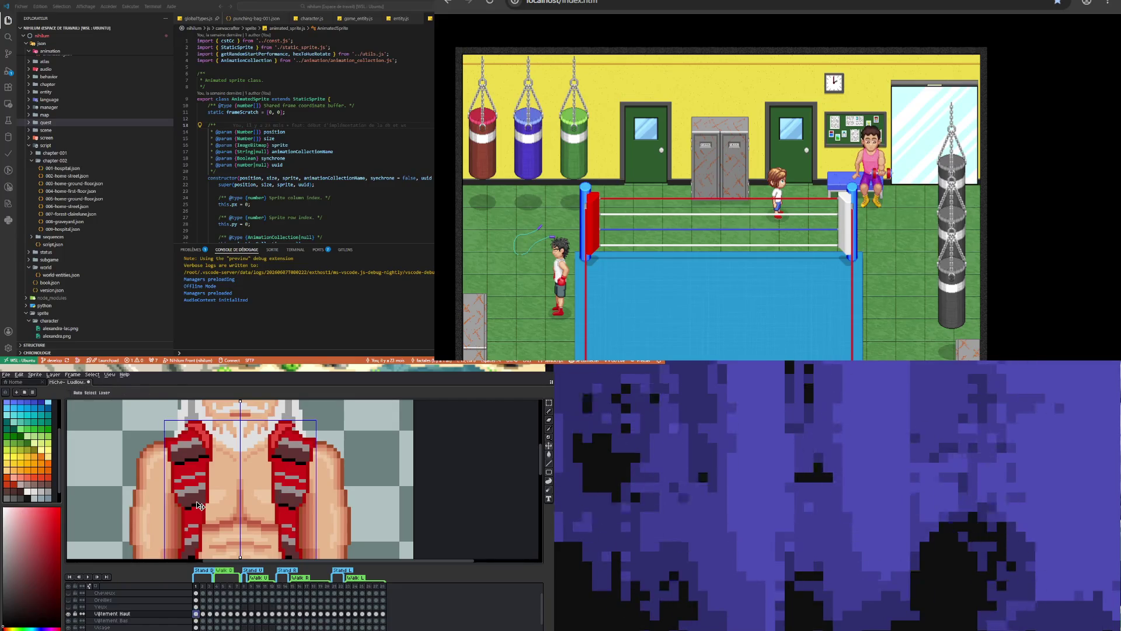
pyautogui.moveTo(194, 504); pyautogui.dragTo(187, 462)
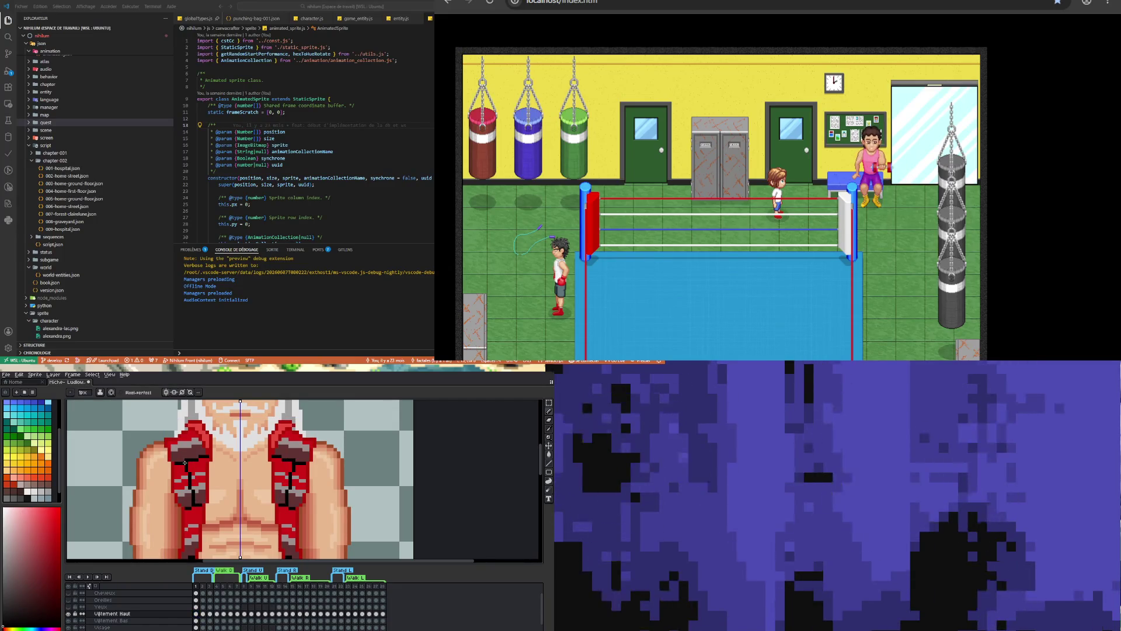
pyautogui.scroll(-3, 190, 467)
pyautogui.scroll(2, 194, 496)
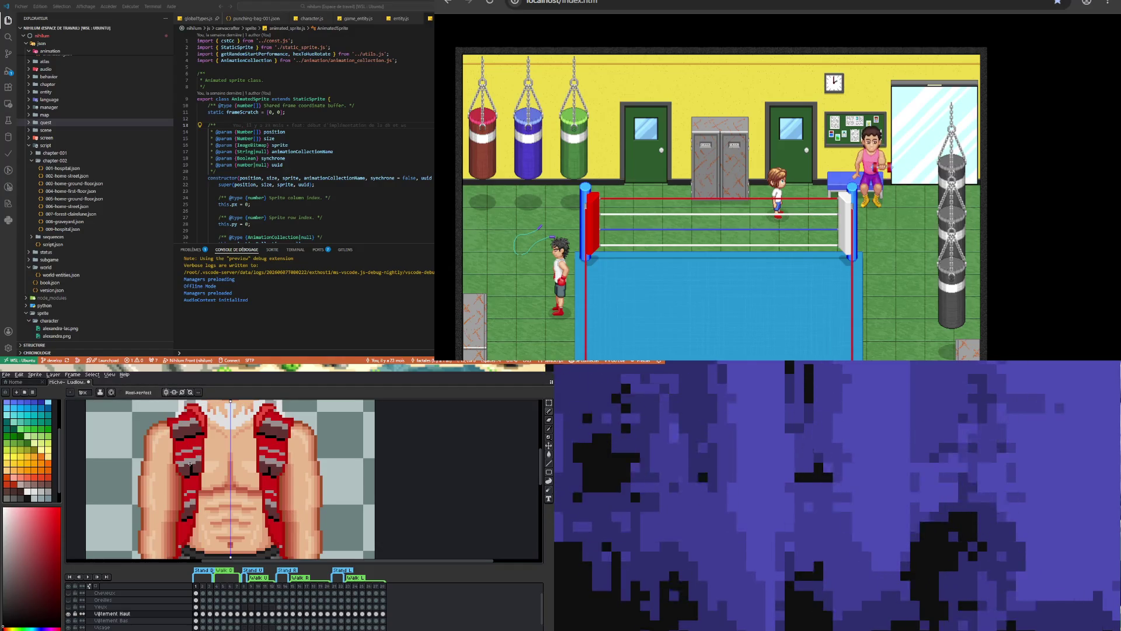
# On the Vêtement Haut cel of frame 1, paint mirrored dark shading down the left vest strap
pyautogui.keyDown('ctrl'); pyautogui.click(191, 433); pyautogui.keyUp('ctrl')
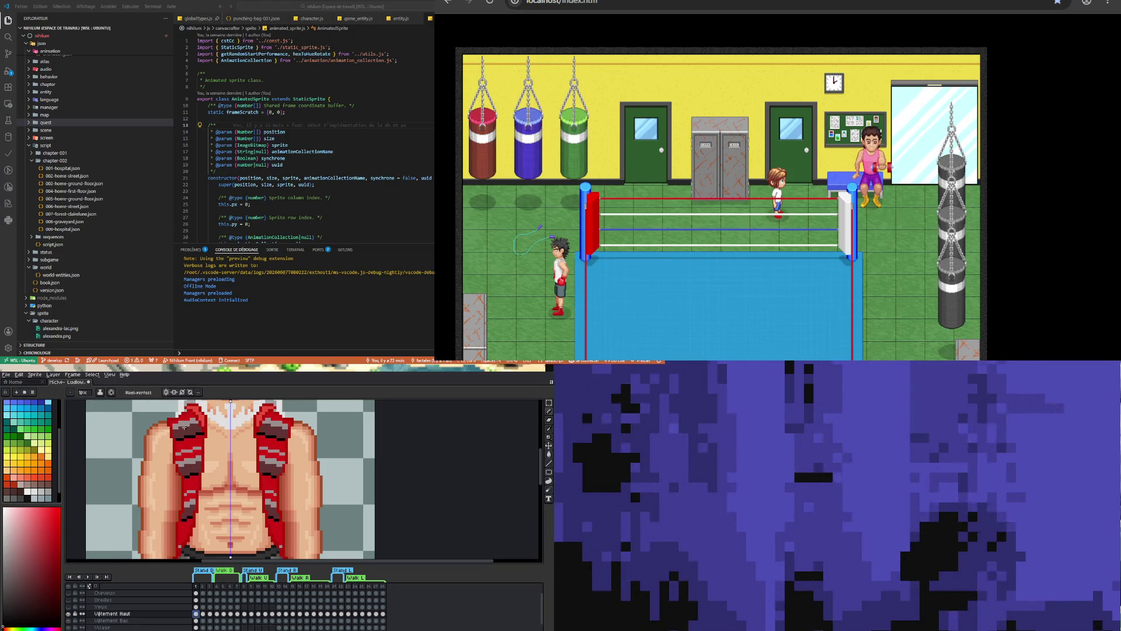
pyautogui.moveTo(188, 438); pyautogui.dragTo(182, 542)
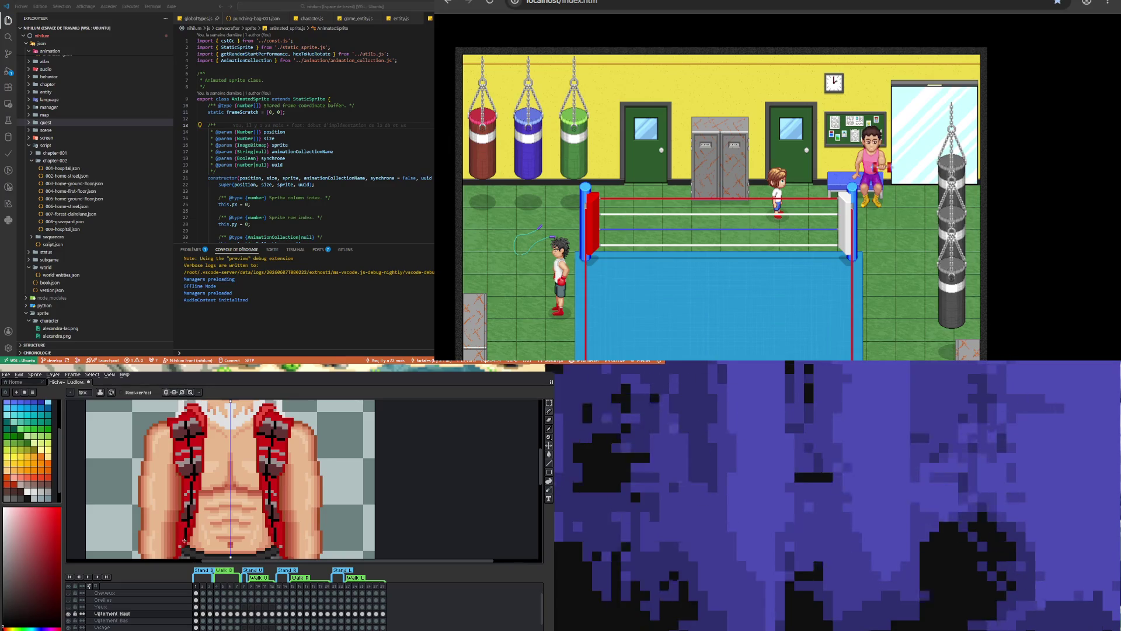
pyautogui.scroll(-3, 202, 497)
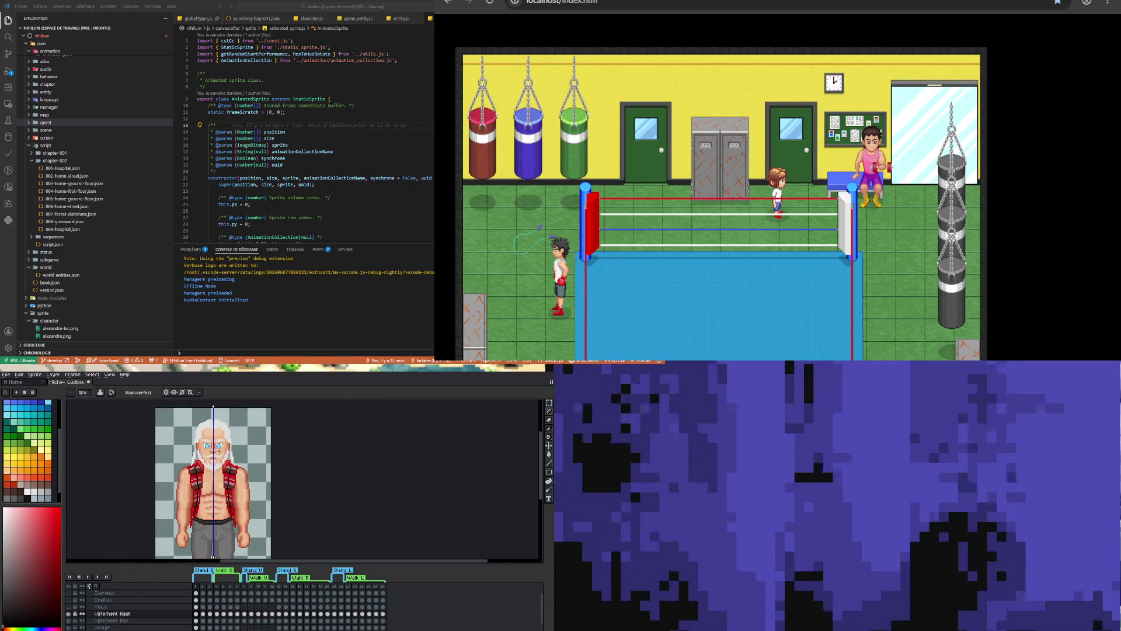
# Add extra mirrored dark pixels to the left vest strap, zooming in and out to check
pyautogui.scroll(3, 181, 477)
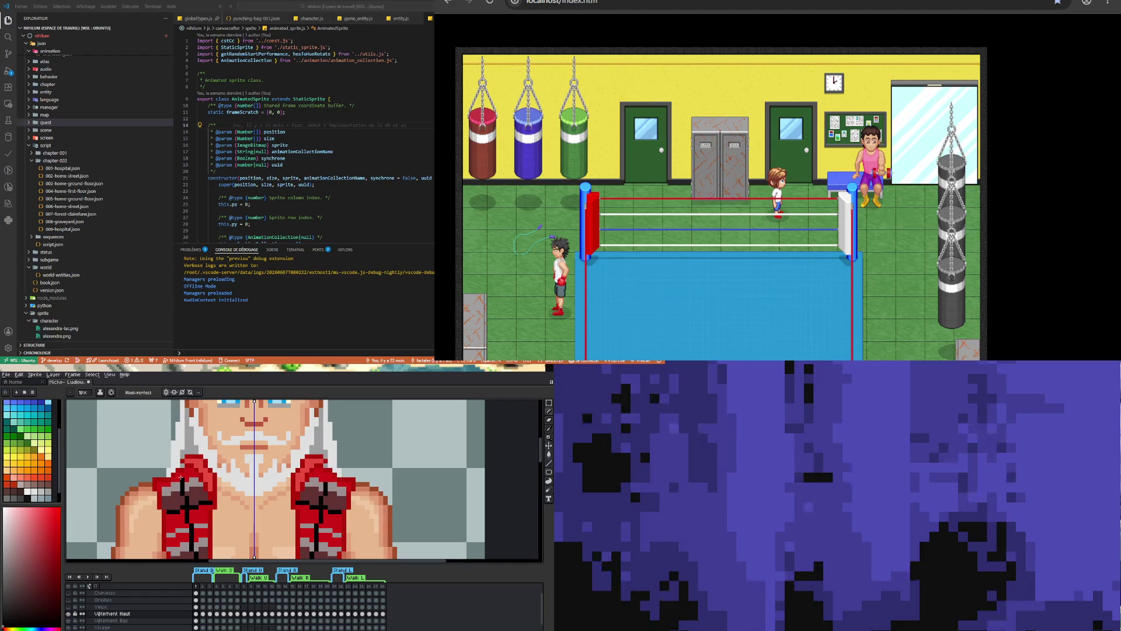
pyautogui.scroll(-4, 181, 477)
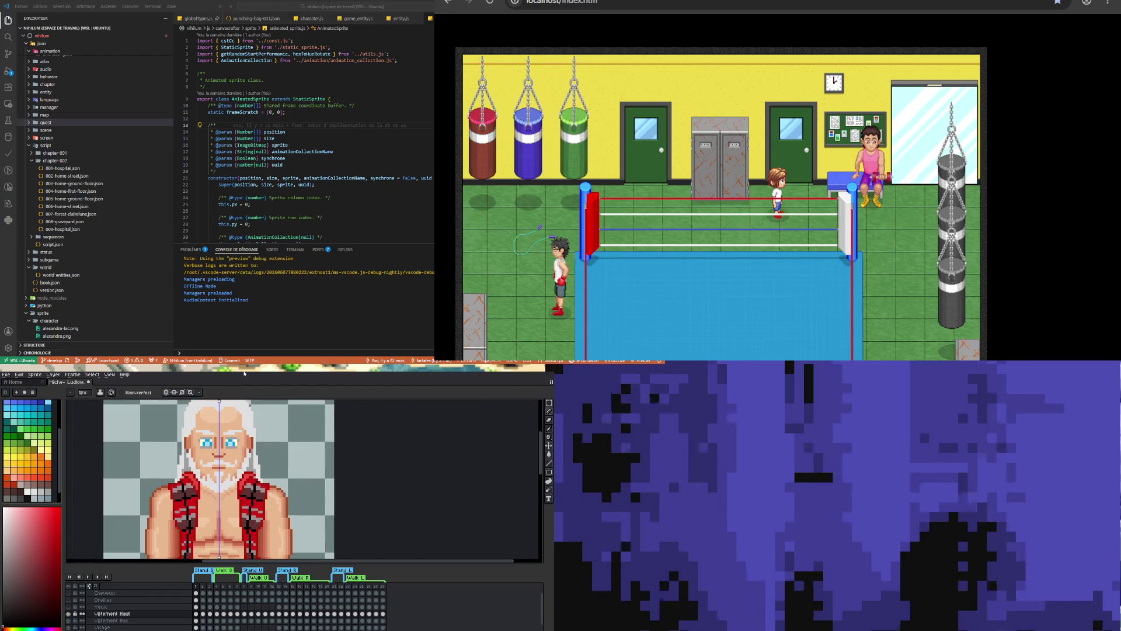
pyautogui.scroll(2, 205, 456)
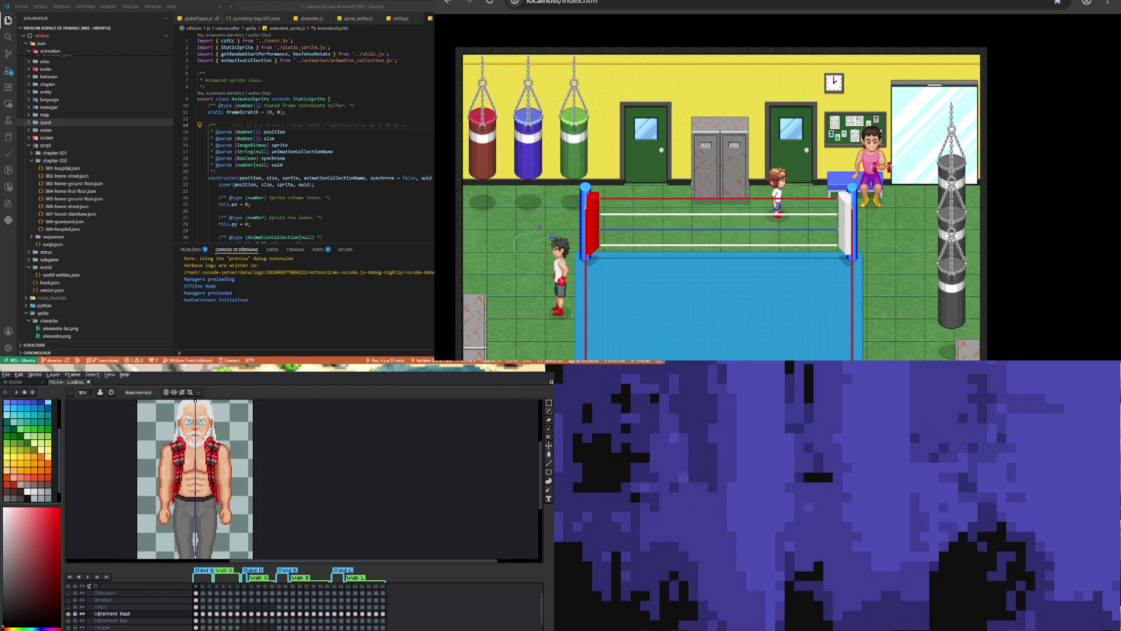
pyautogui.scroll(1, 206, 449)
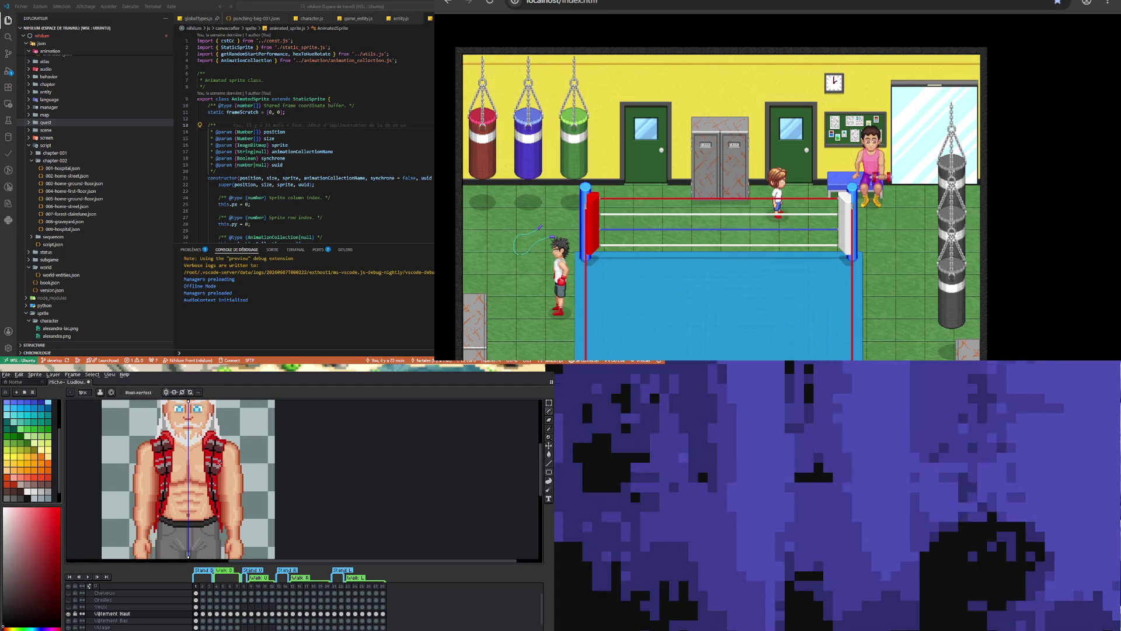
pyautogui.scroll(-1, 216, 452)
pyautogui.scroll(3, 176, 442)
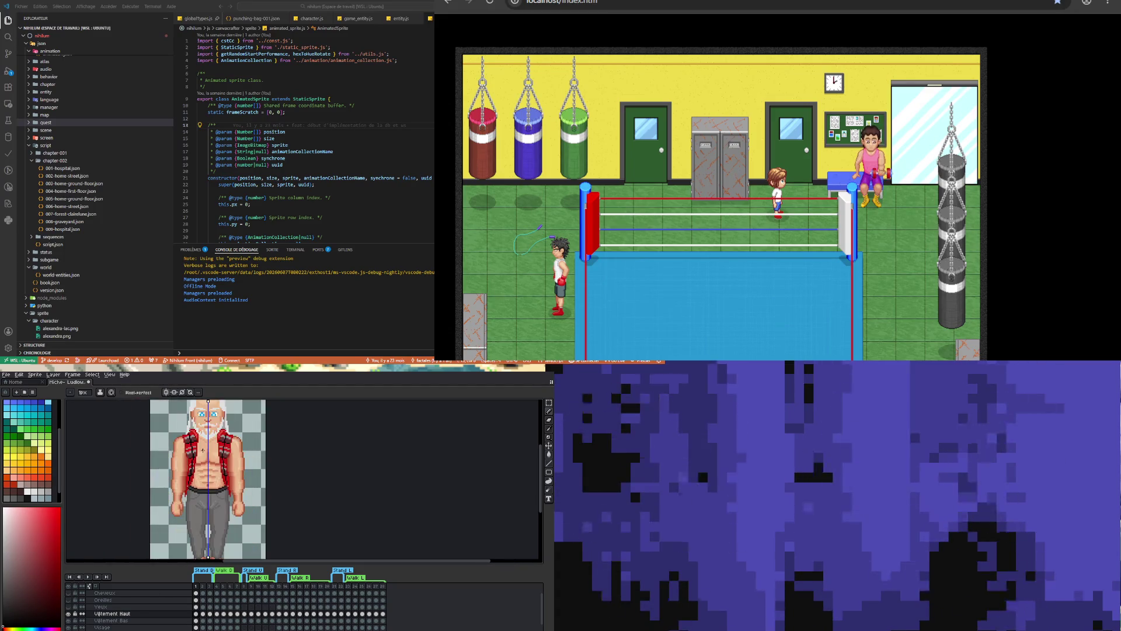
pyautogui.scroll(1, 178, 454)
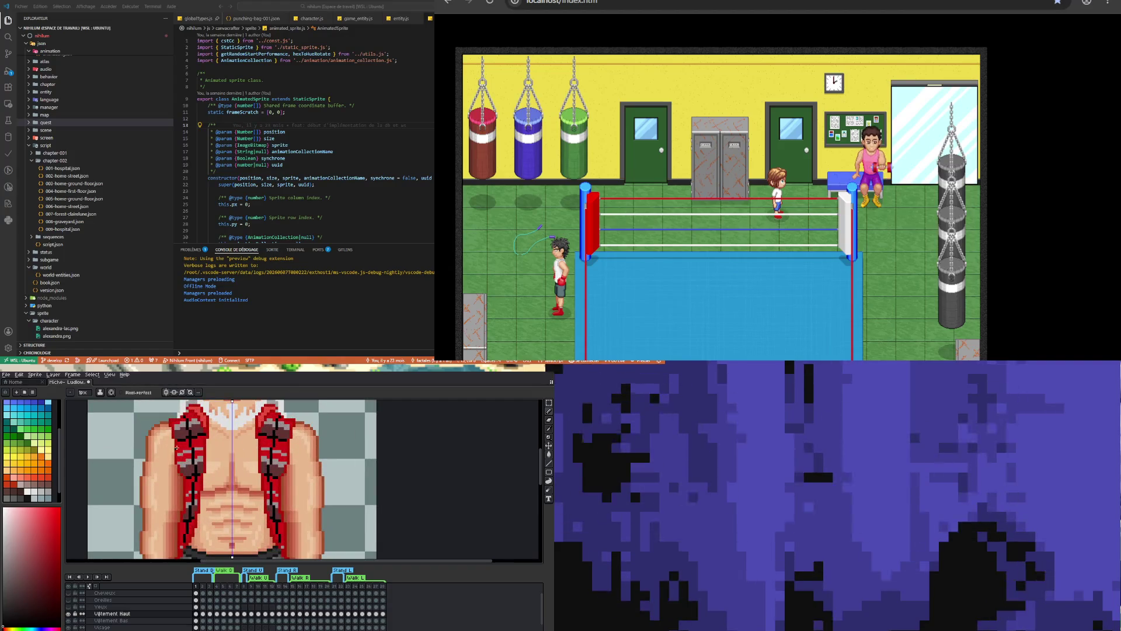
pyautogui.moveTo(182, 471); pyautogui.dragTo(178, 452)
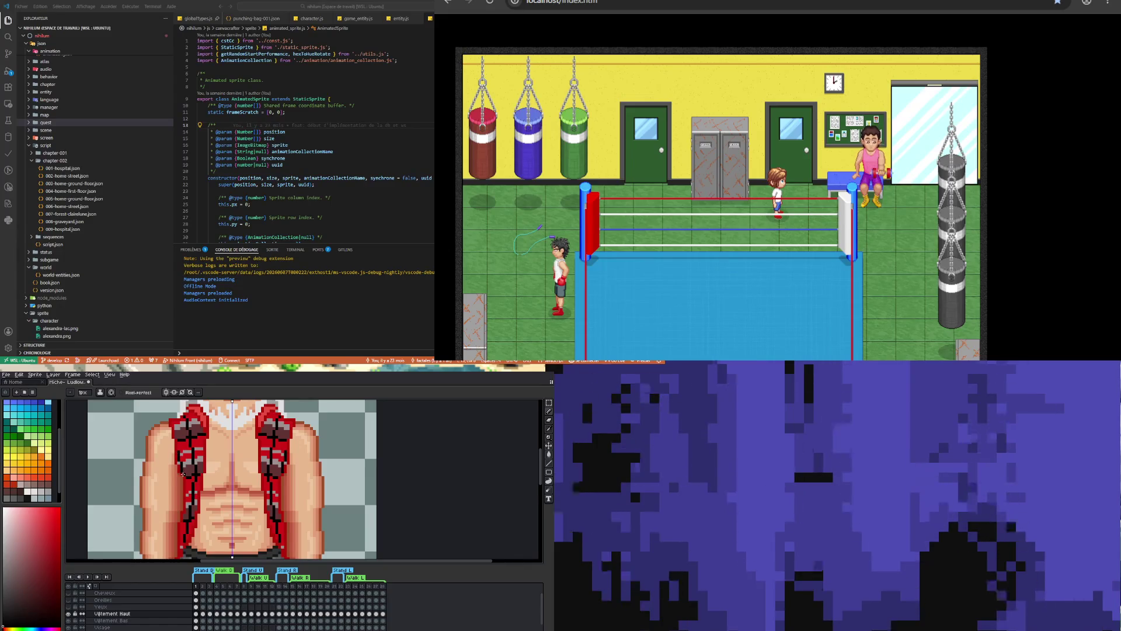
pyautogui.scroll(-2, 179, 452)
pyautogui.scroll(1, 186, 485)
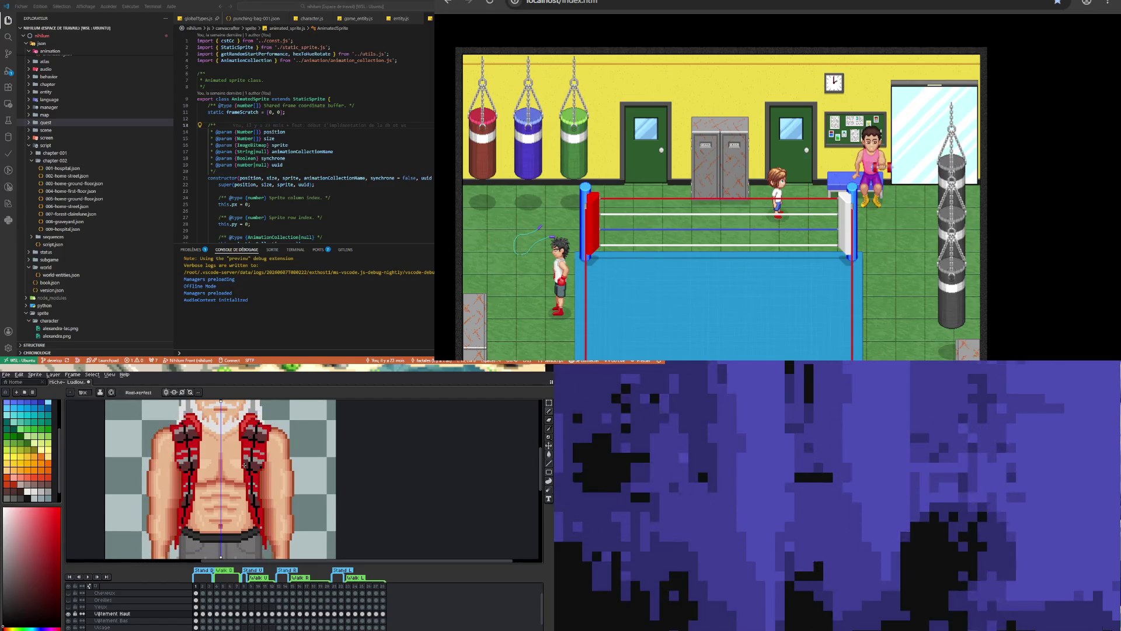
pyautogui.scroll(-2, 244, 472)
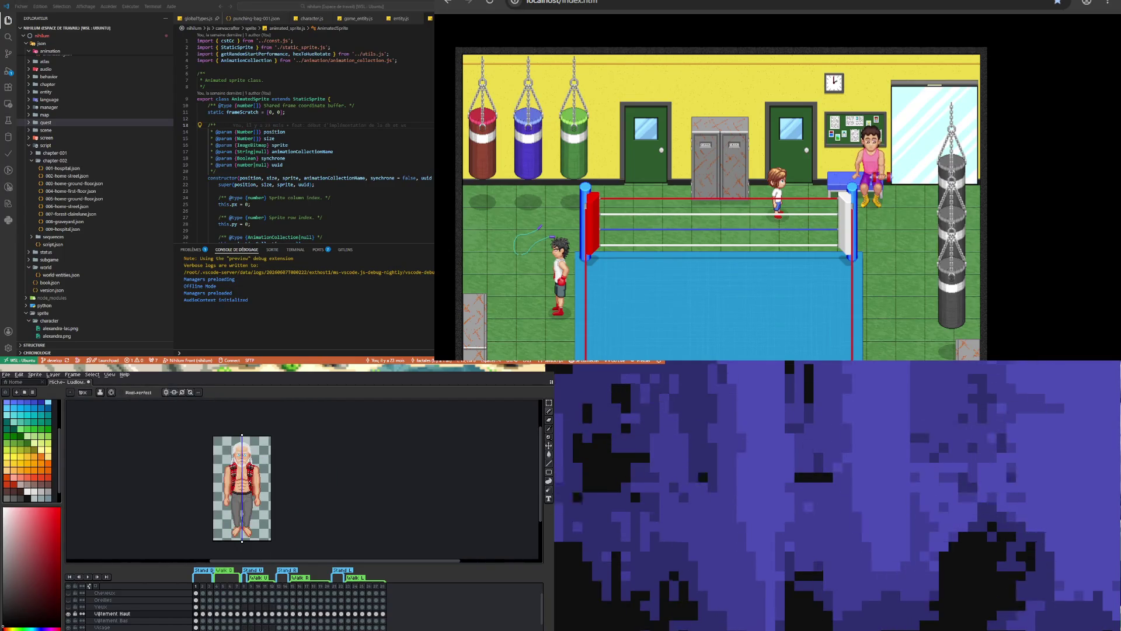
pyautogui.scroll(1, 251, 484)
pyautogui.scroll(1, 226, 475)
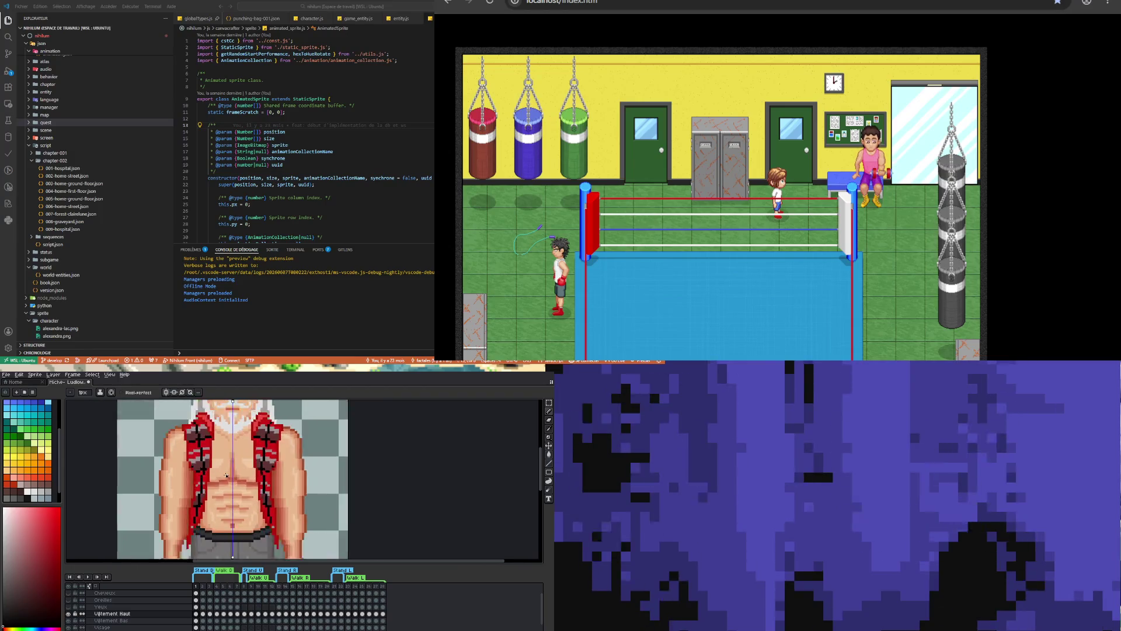
pyautogui.scroll(-2, 226, 475)
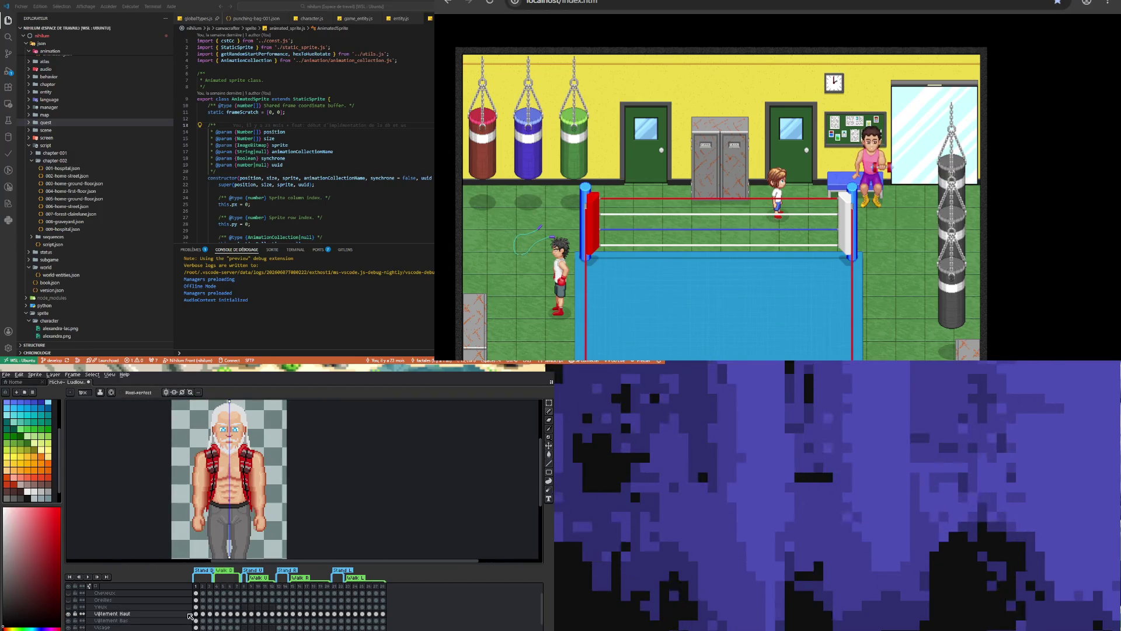
pyautogui.scroll(-1, 198, 622)
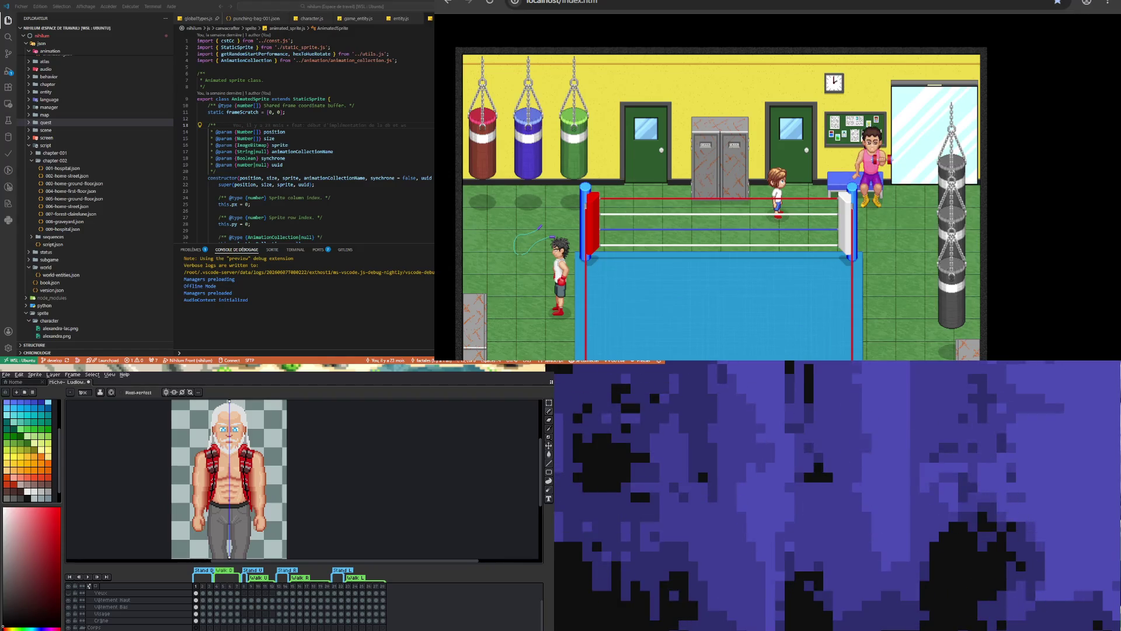
# Zoom the view out over the full-body boxer sprite
pyautogui.scroll(-2, 256, 479)
# Move through the Vêtement Haut, Crâne and Visage layers and frames, ending on Visage frame 1
pyautogui.scroll(3, 257, 479)
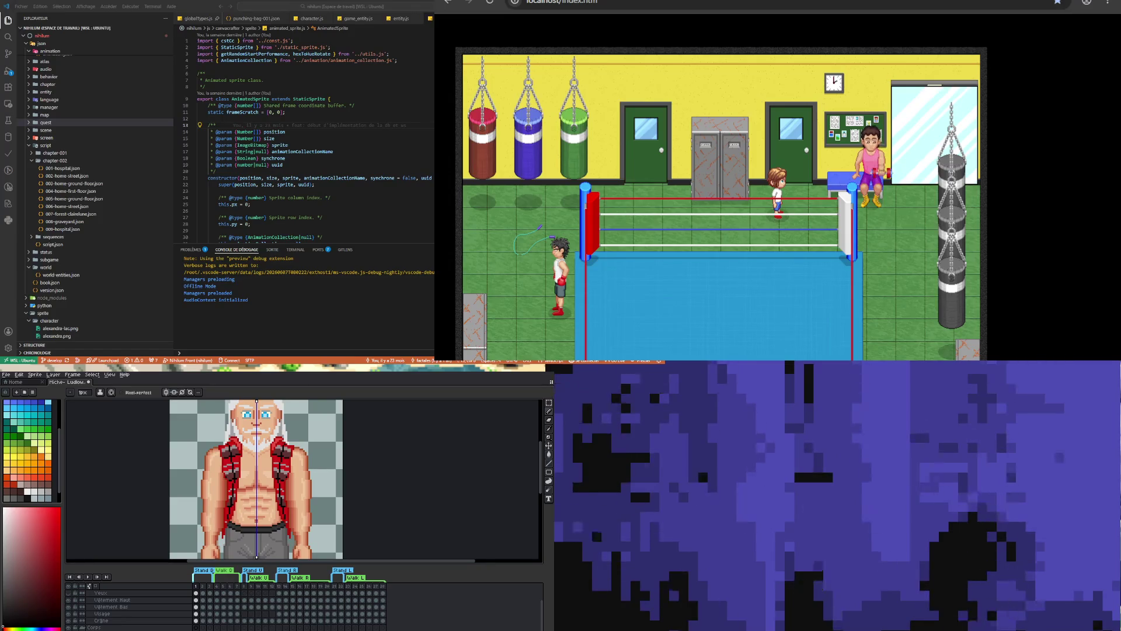
pyautogui.scroll(2, 242, 455)
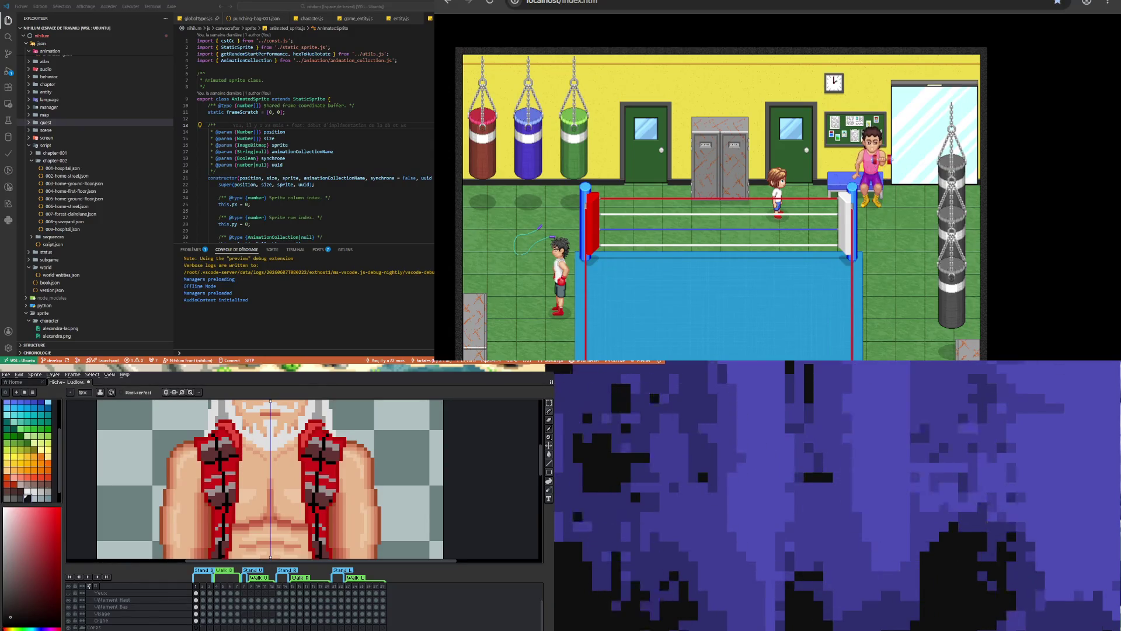
pyautogui.click(197, 600)
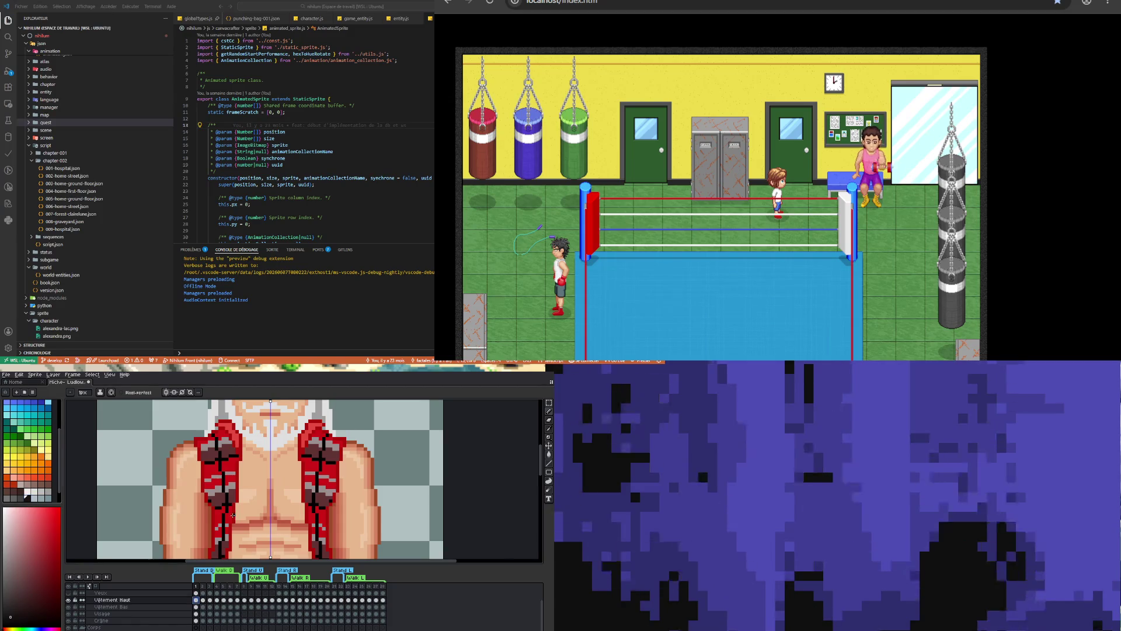
pyautogui.scroll(1, 251, 444)
pyautogui.scroll(-2, 238, 442)
pyautogui.scroll(2, 238, 456)
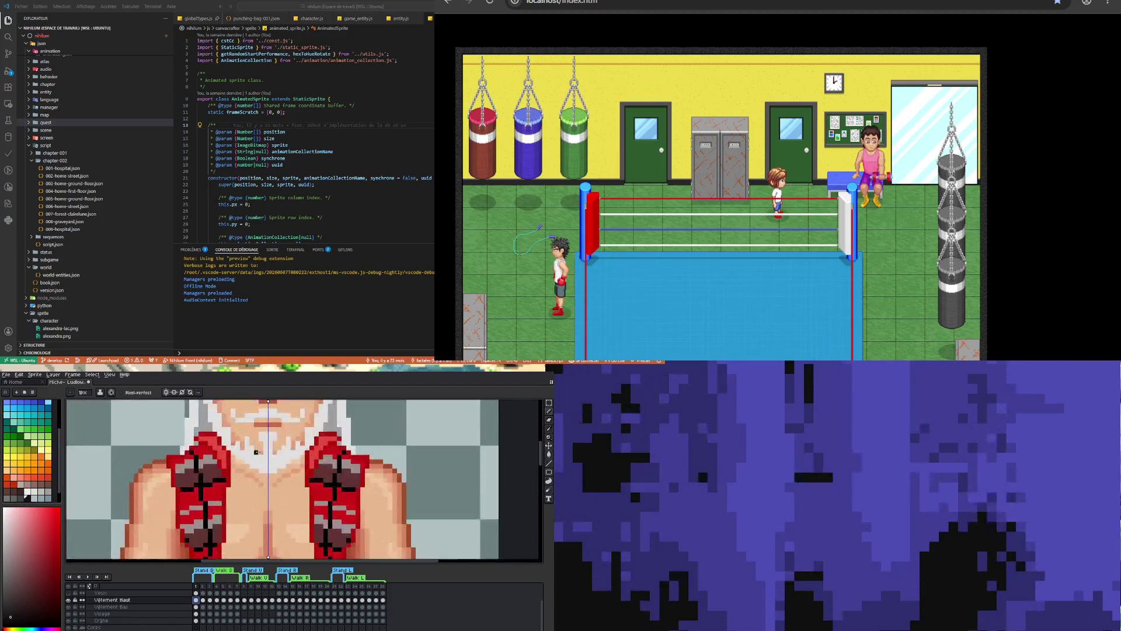
pyautogui.scroll(-1, 239, 472)
pyautogui.scroll(-1, 240, 472)
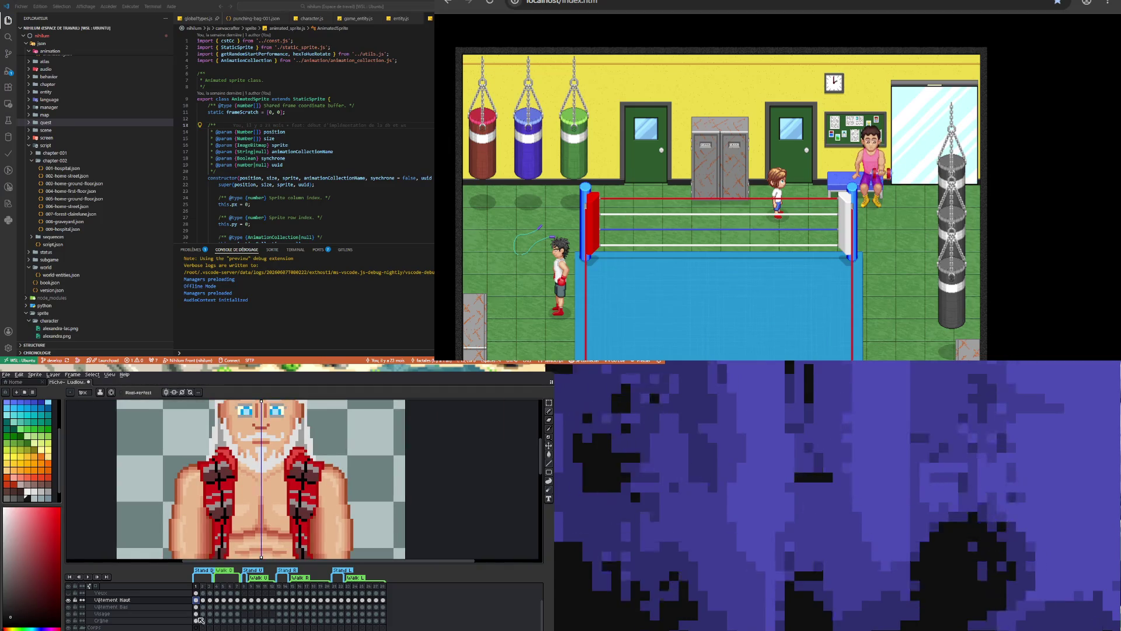
pyautogui.click(196, 620)
pyautogui.press('-')
pyautogui.press('-')
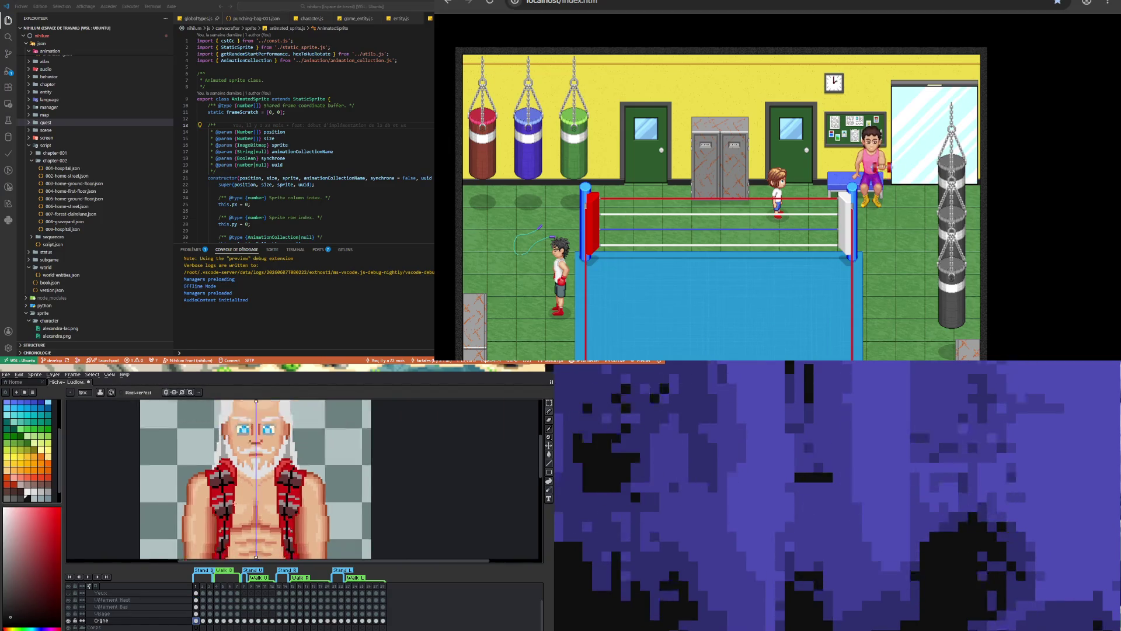
pyautogui.click(209, 613)
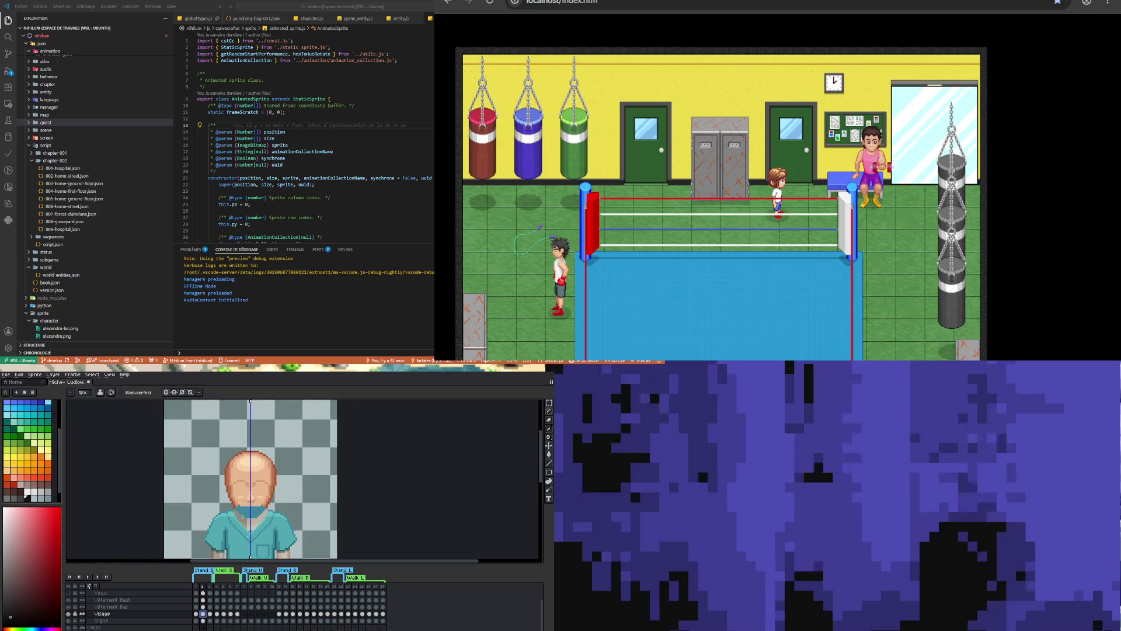
pyautogui.click(197, 613)
pyautogui.scroll(3, 250, 469)
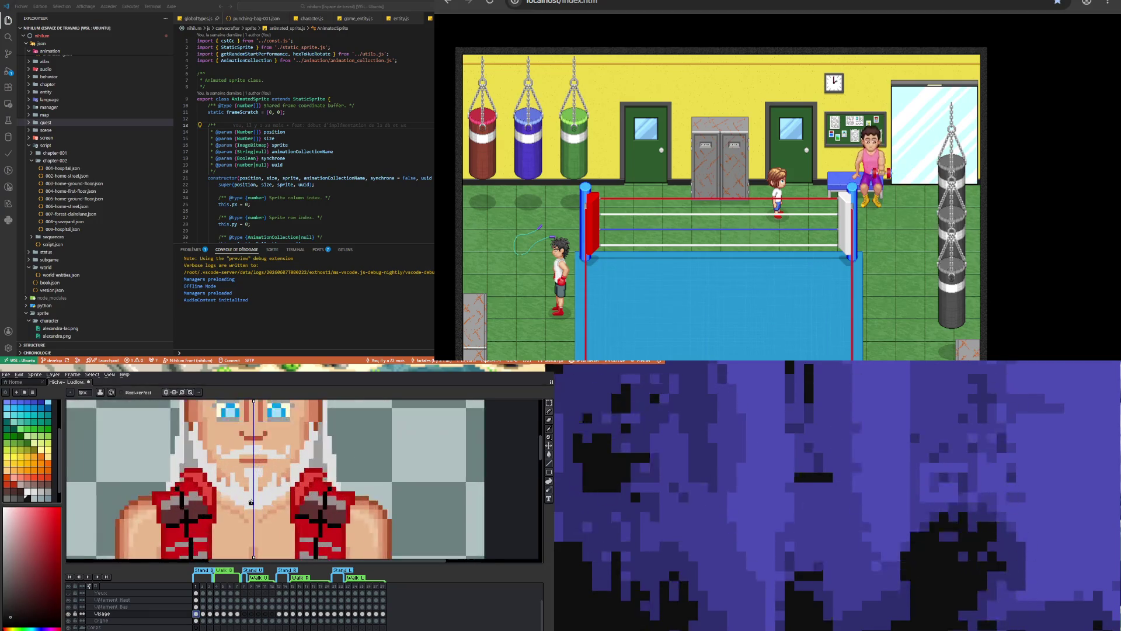
# Sample the salmon, then a lighter pinkish skin tone from the face, and reselect the Visage frame-1 cel
pyautogui.press('i')
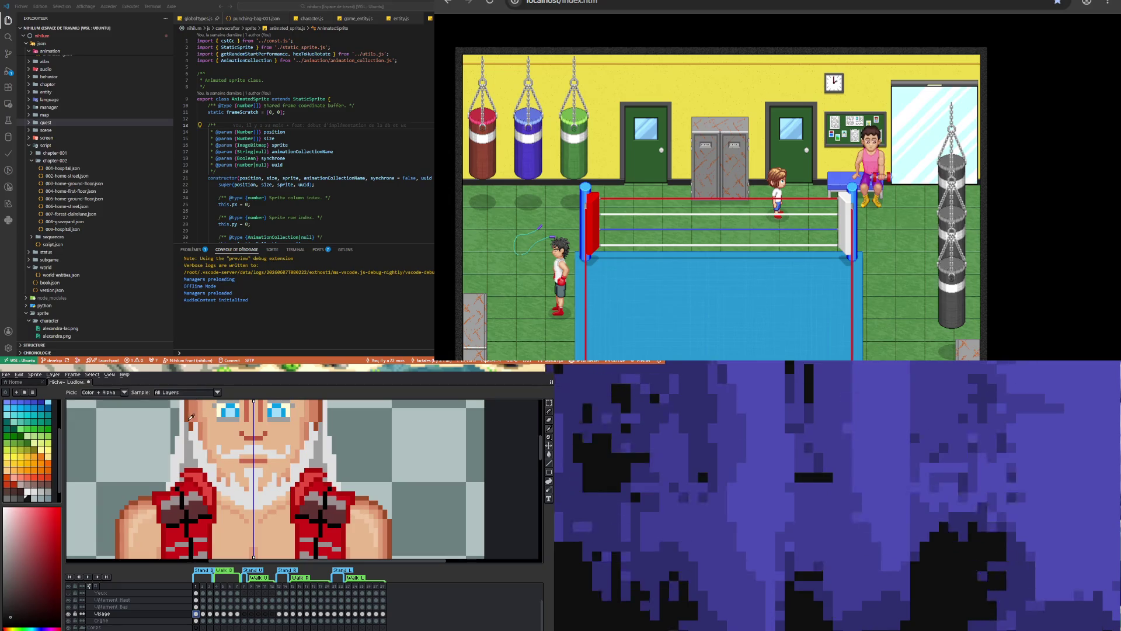
pyautogui.click(219, 496)
pyautogui.press('b')
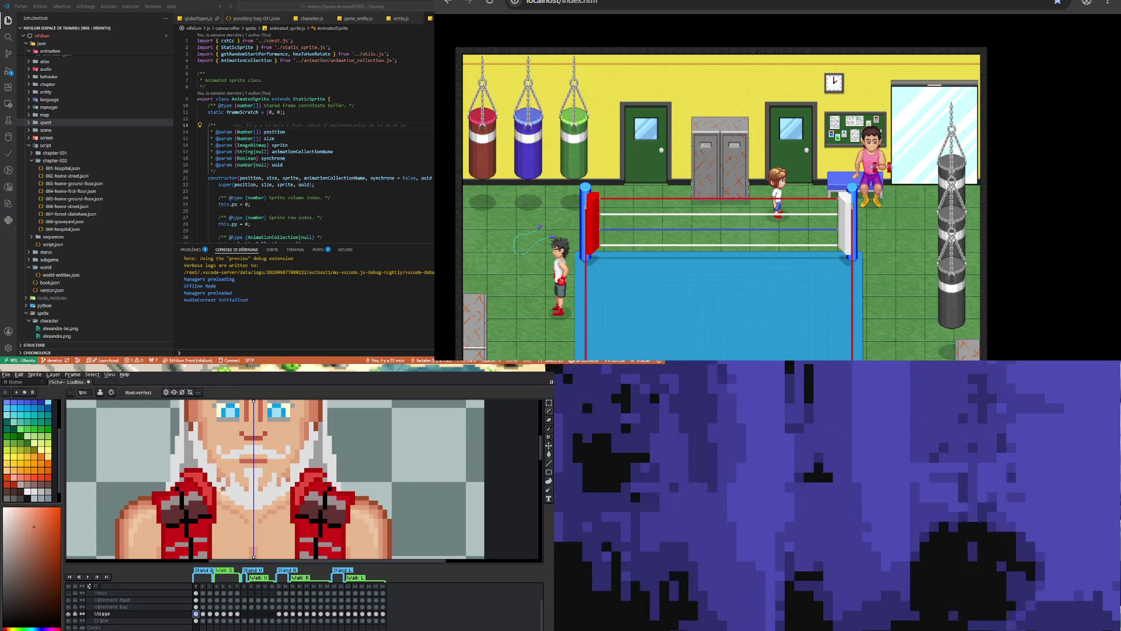
pyautogui.press('i')
pyautogui.click(251, 494)
pyautogui.press('b')
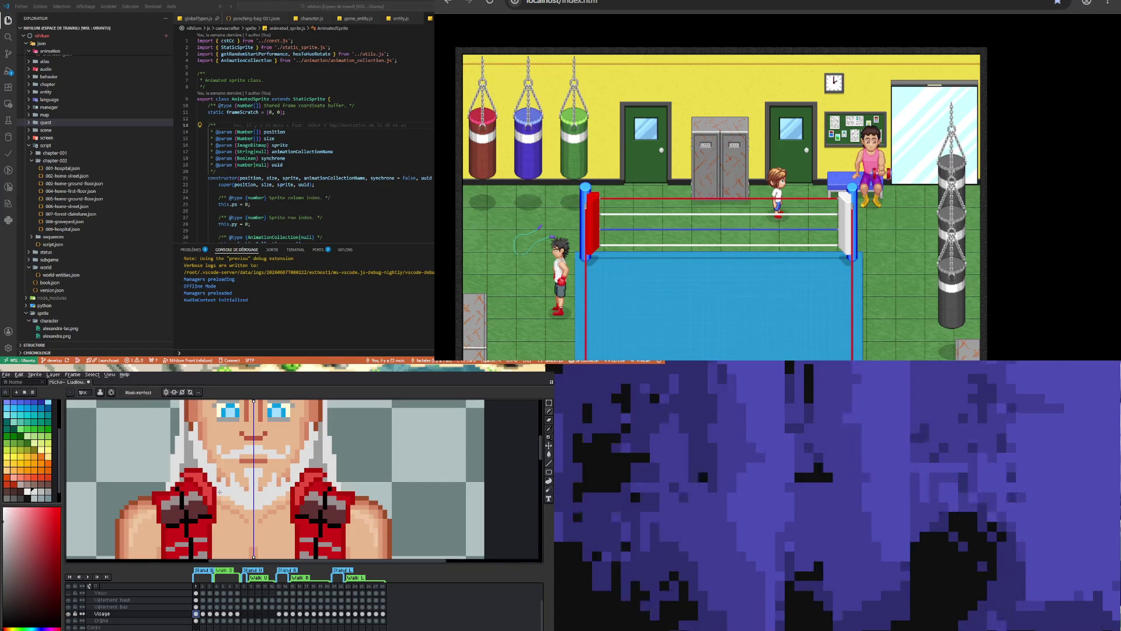
pyautogui.click(129, 615)
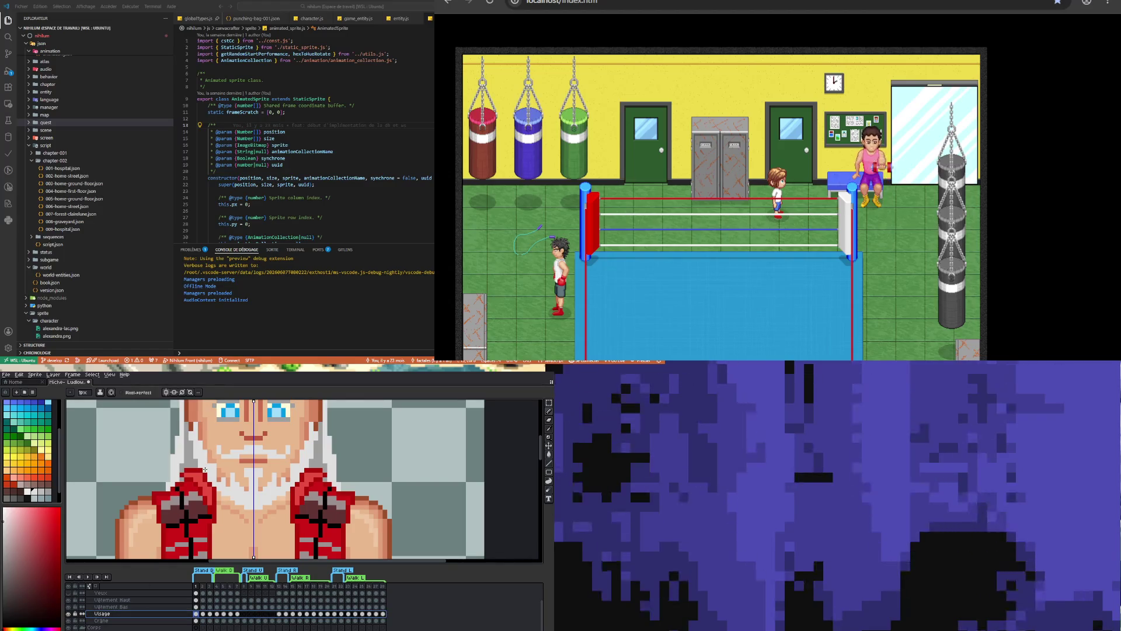
pyautogui.press('b')
pyautogui.click(198, 613)
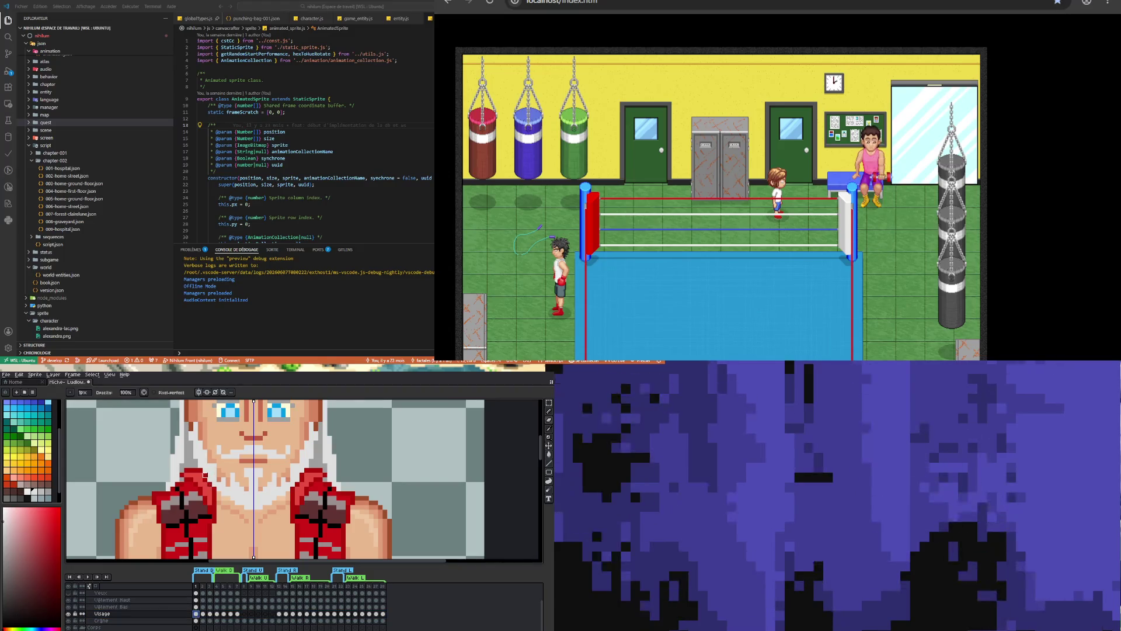
# Move the Visage layer up in the timeline to sit directly beneath Yeux
pyautogui.moveTo(116, 614); pyautogui.dragTo(111, 602)
pyautogui.click(111, 614)
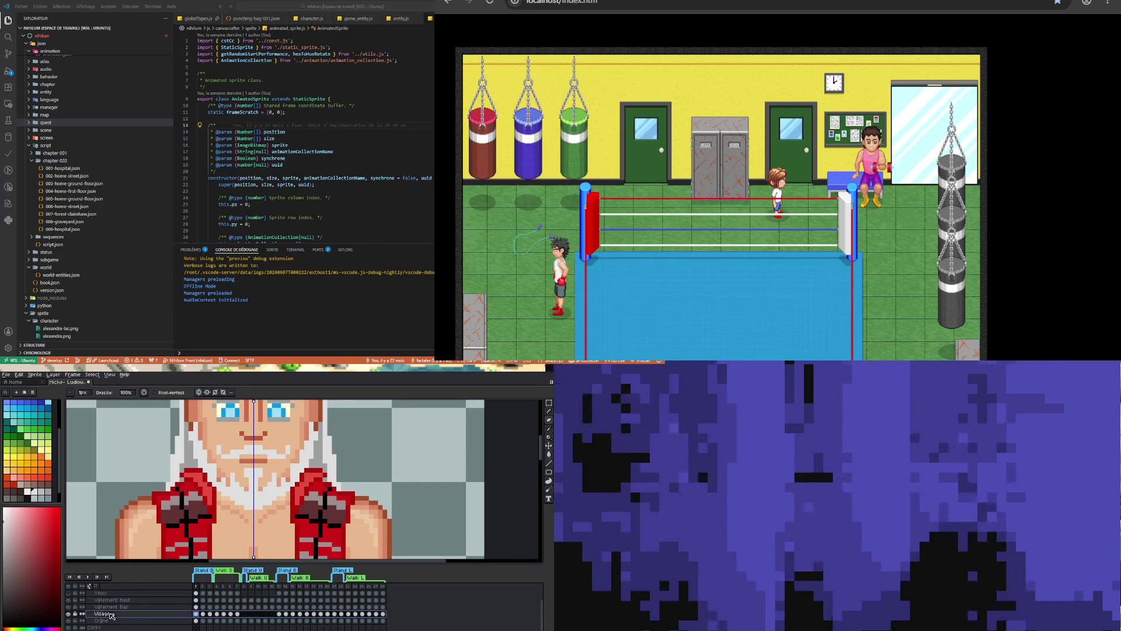
pyautogui.moveTo(109, 602); pyautogui.dragTo(110, 600)
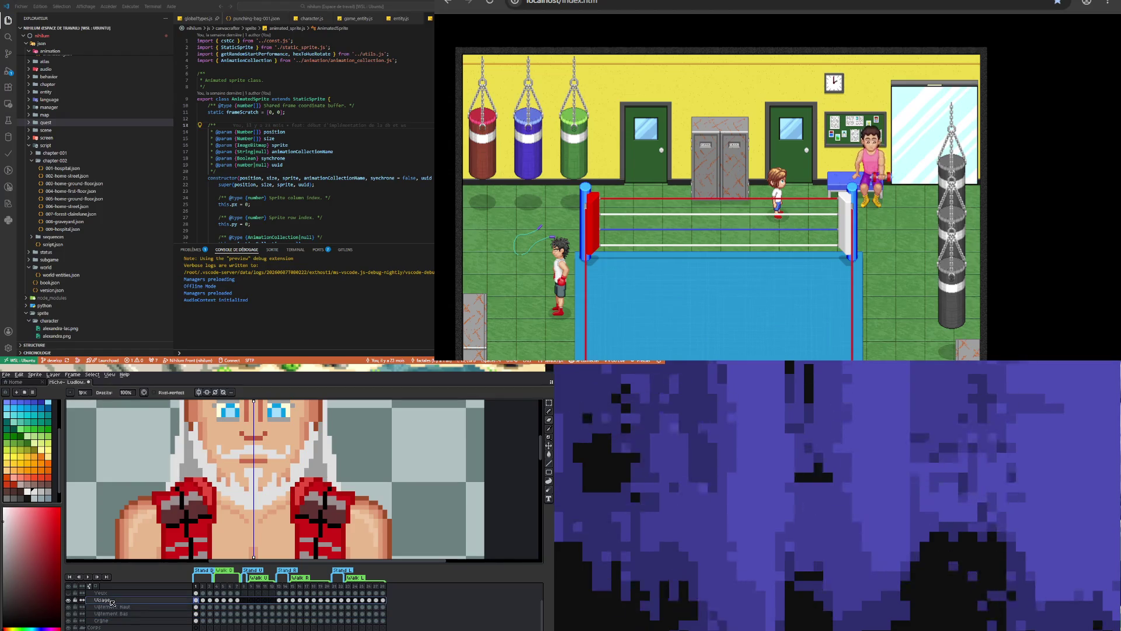
# Try the Visage layer at 56% opacity, then restore it to 100% and close its properties
pyautogui.doubleClick(173, 601)
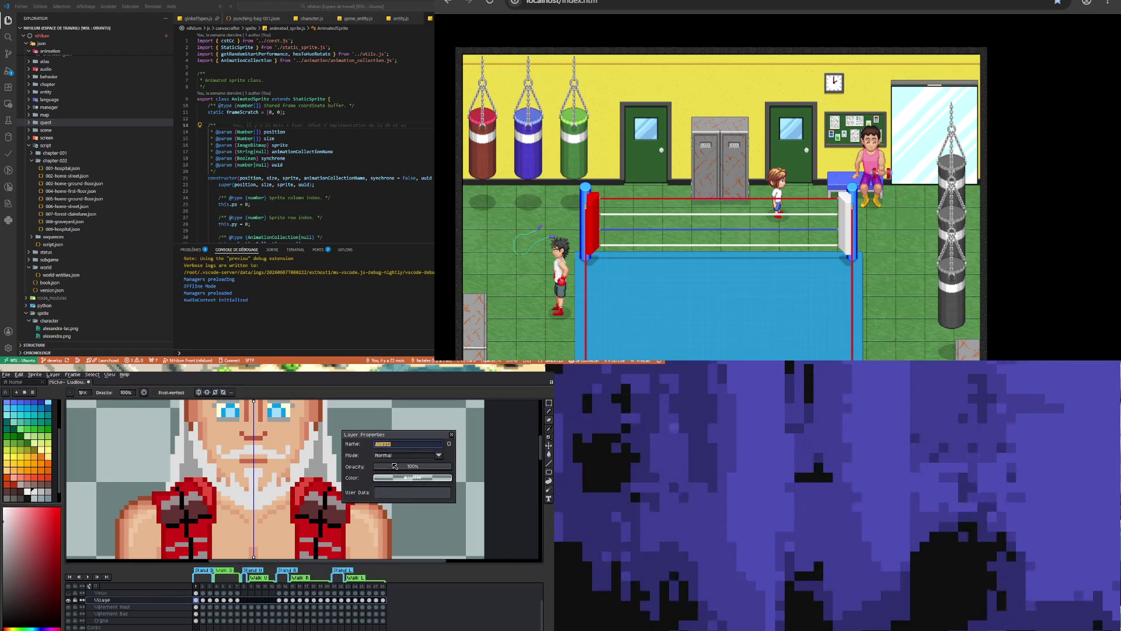
pyautogui.click(419, 467)
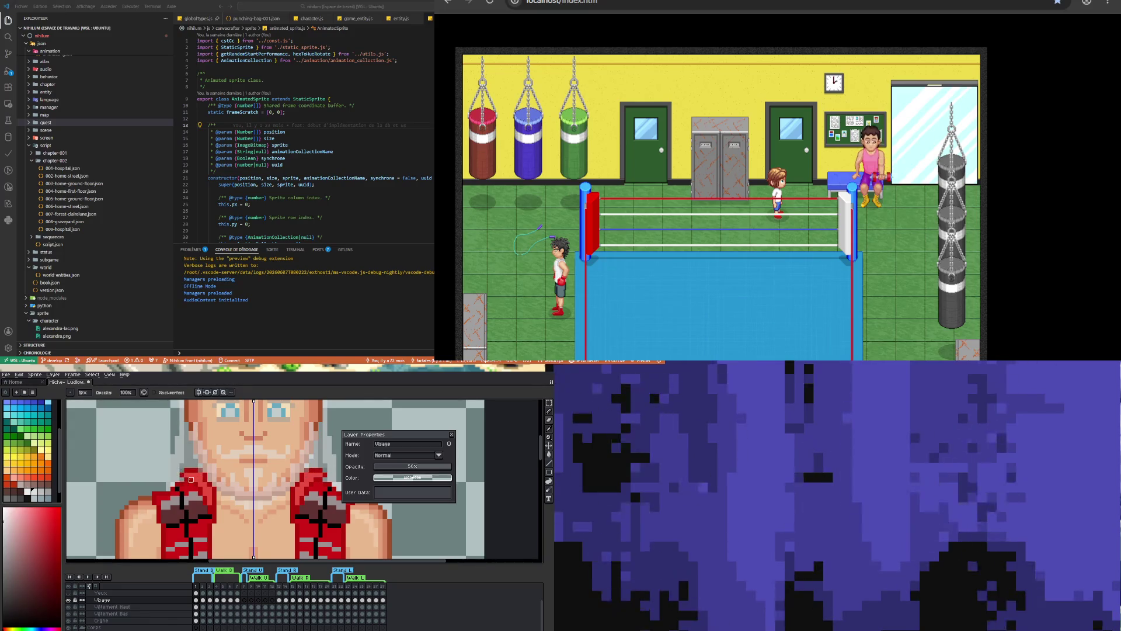
pyautogui.press('v')
pyautogui.press('b')
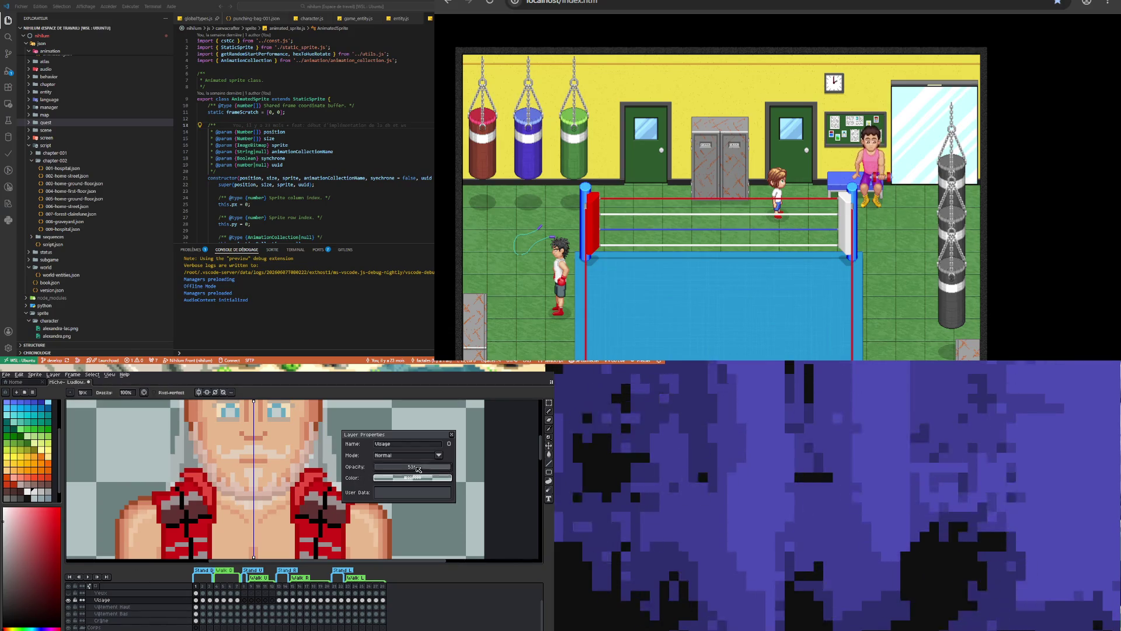
pyautogui.moveTo(418, 470); pyautogui.dragTo(489, 468)
pyautogui.scroll(-1, 339, 455)
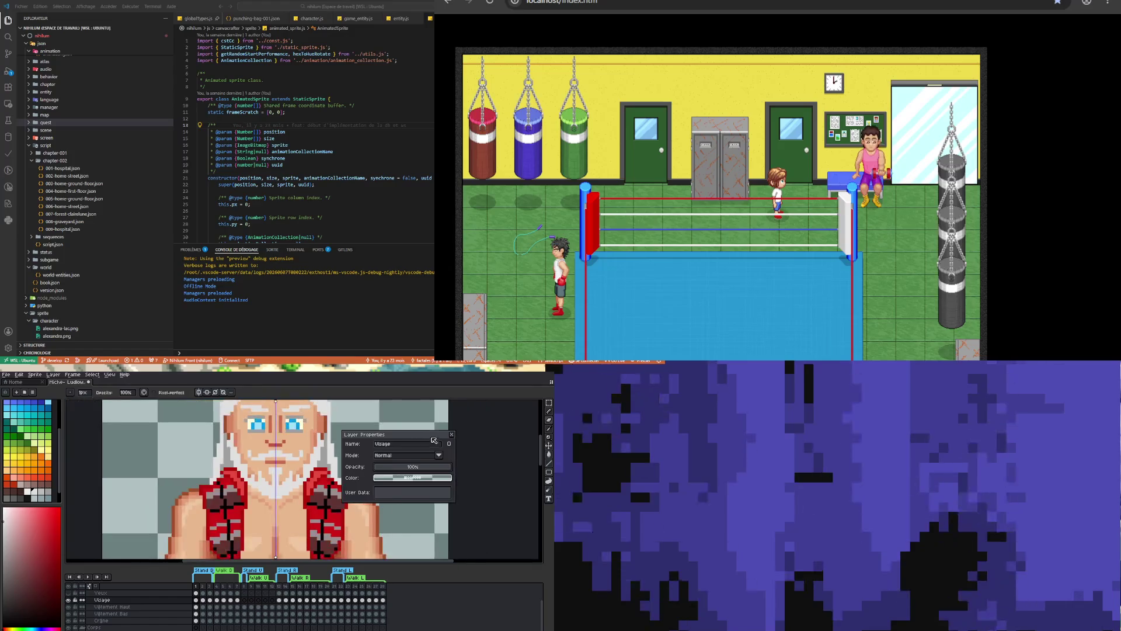
pyautogui.click(451, 434)
pyautogui.scroll(1, 257, 461)
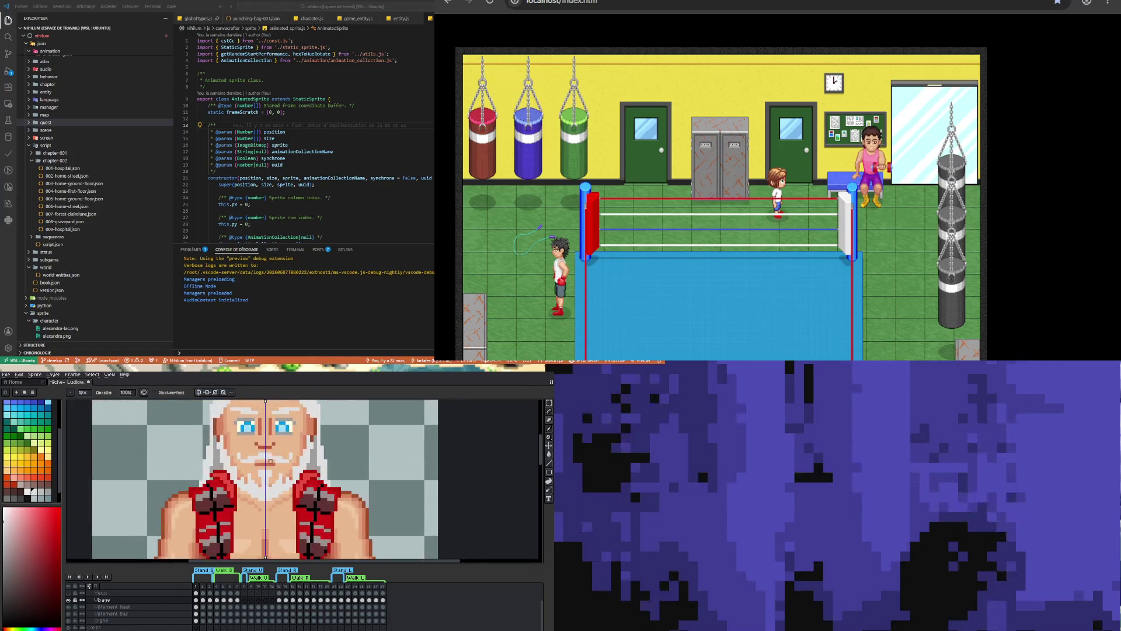
pyautogui.press('i')
pyautogui.press('b')
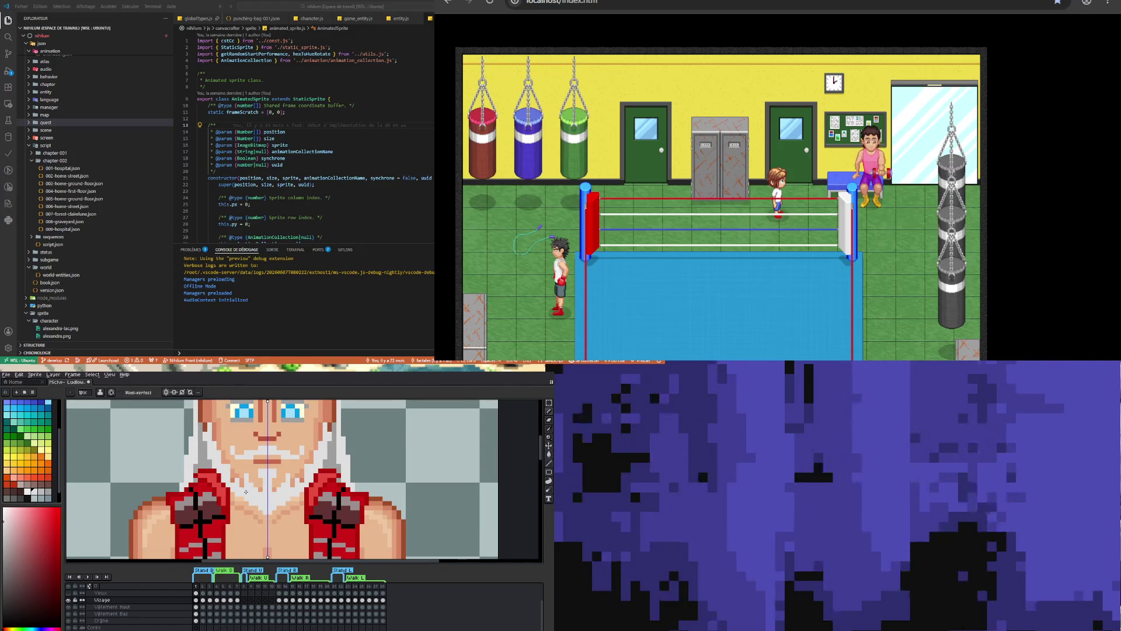
pyautogui.scroll(-2, 246, 492)
pyautogui.scroll(3, 256, 511)
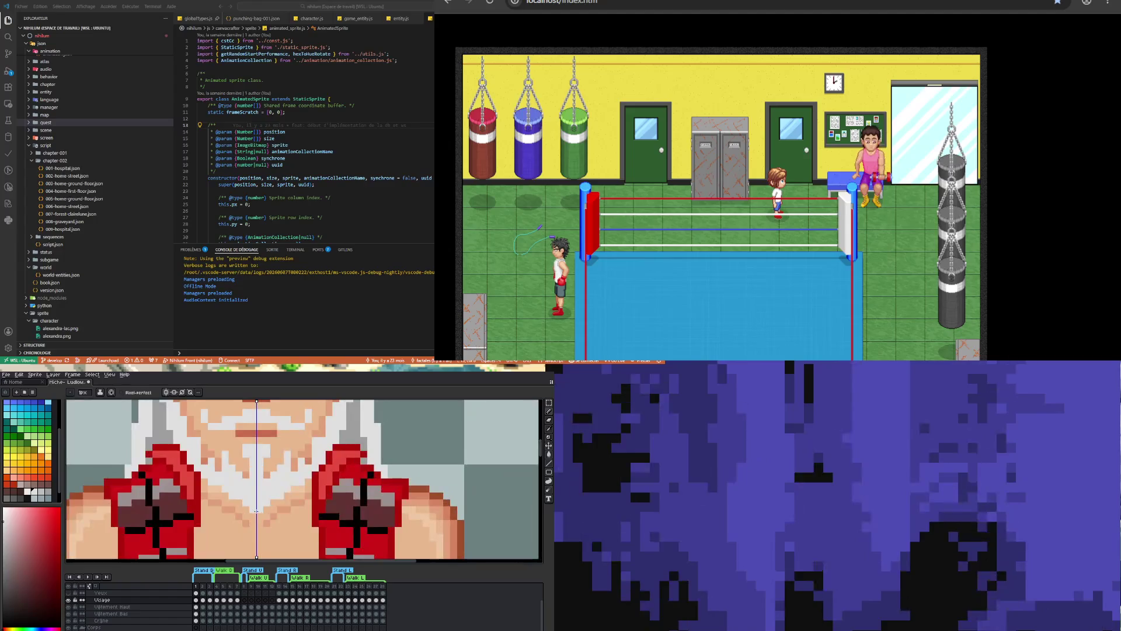
pyautogui.press('i')
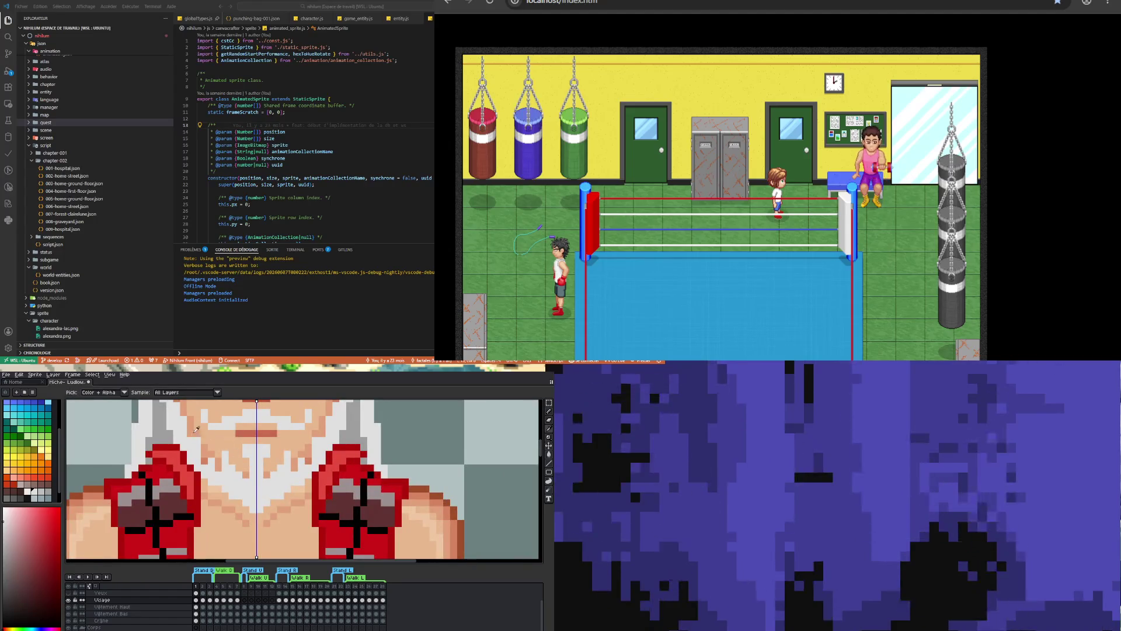
pyautogui.click(208, 457)
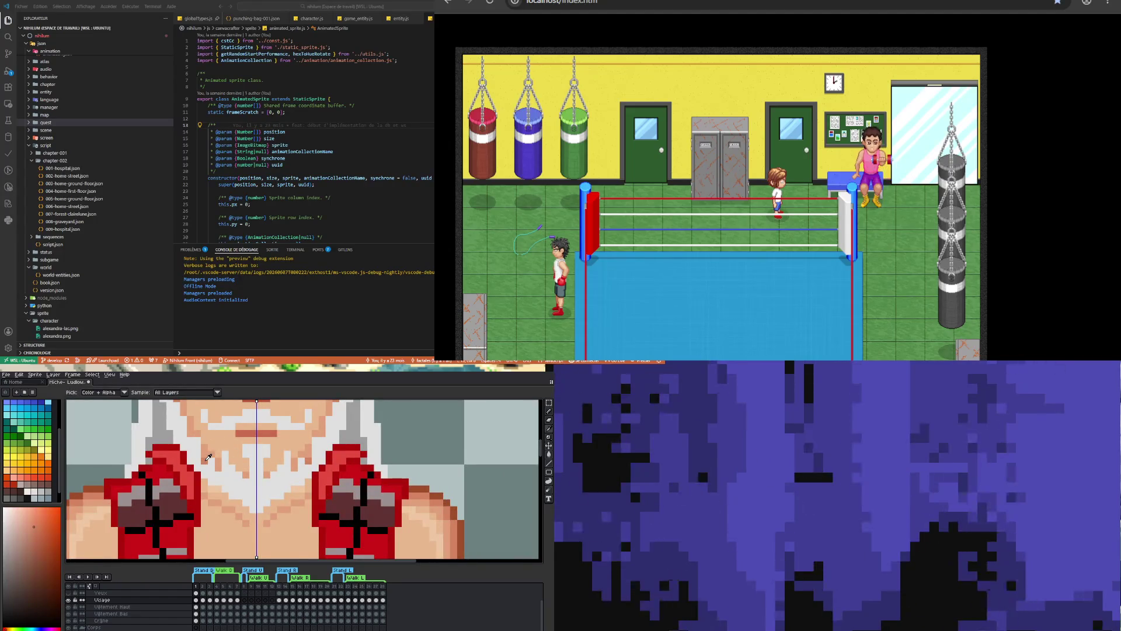
pyautogui.scroll(-2, 210, 461)
pyautogui.scroll(2, 213, 479)
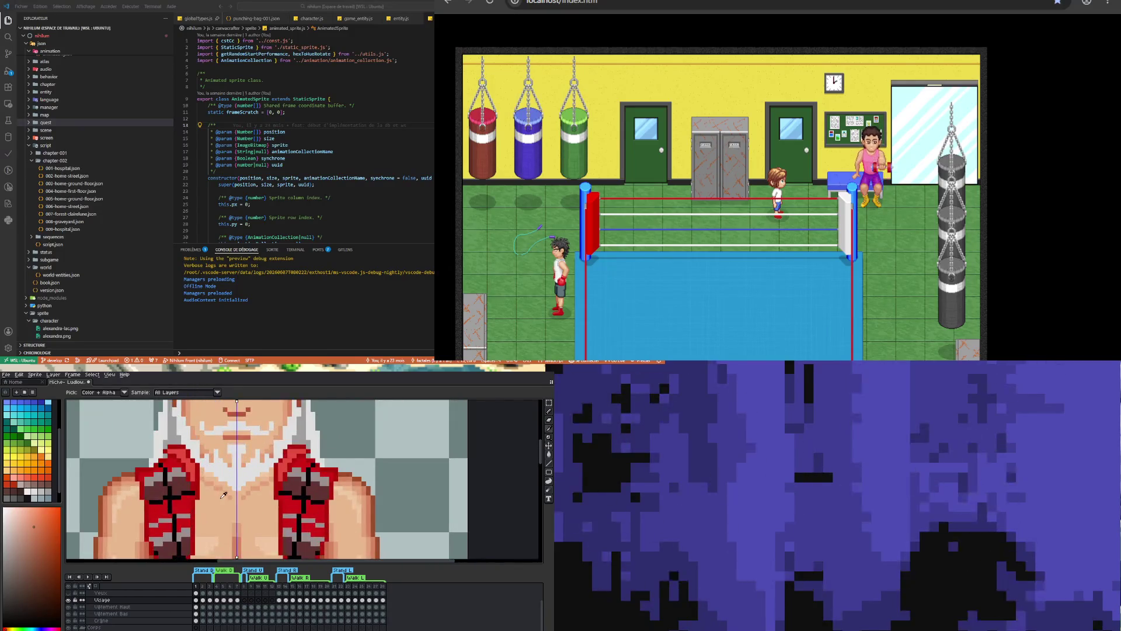
pyautogui.press('b')
pyautogui.scroll(1, 217, 487)
pyautogui.click(194, 459)
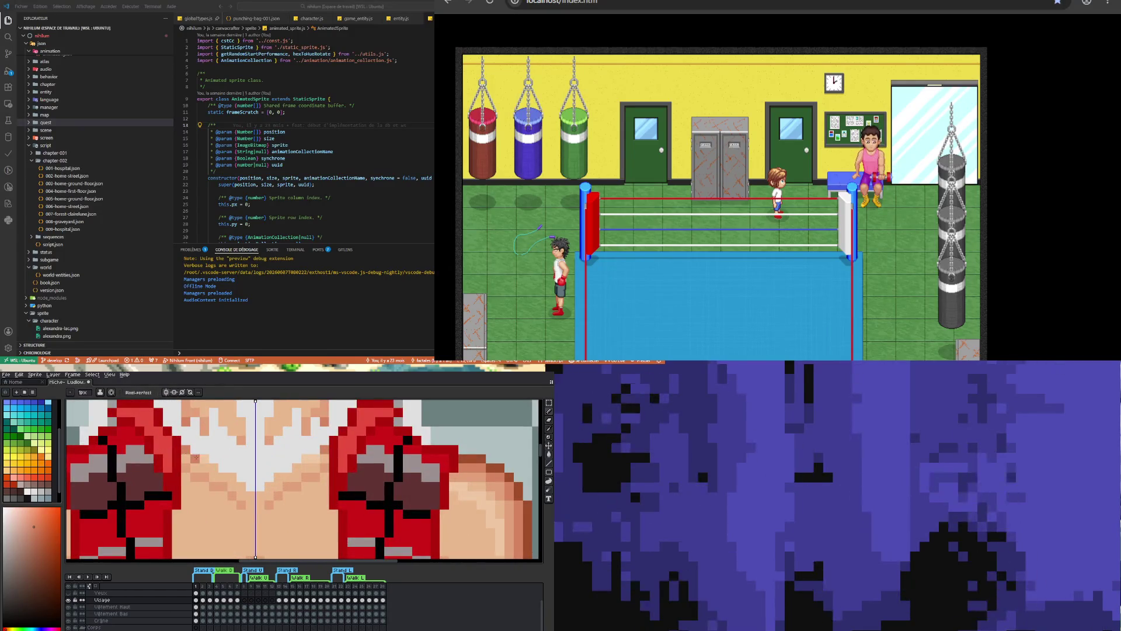
pyautogui.click(205, 459)
pyautogui.click(215, 467)
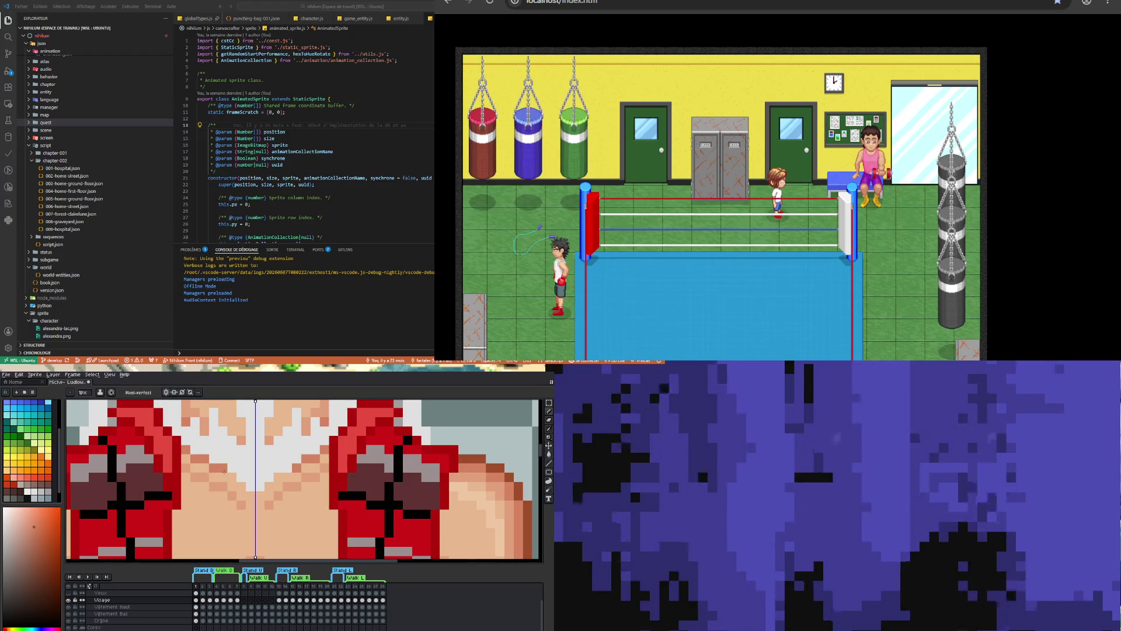
pyautogui.click(227, 475)
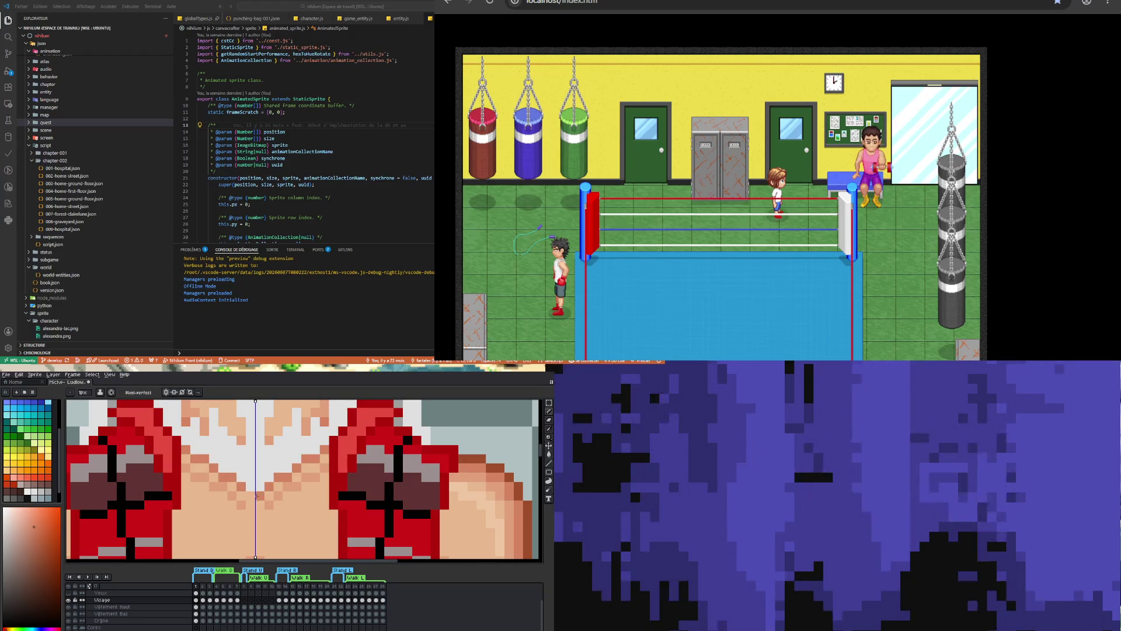
pyautogui.scroll(-3, 245, 485)
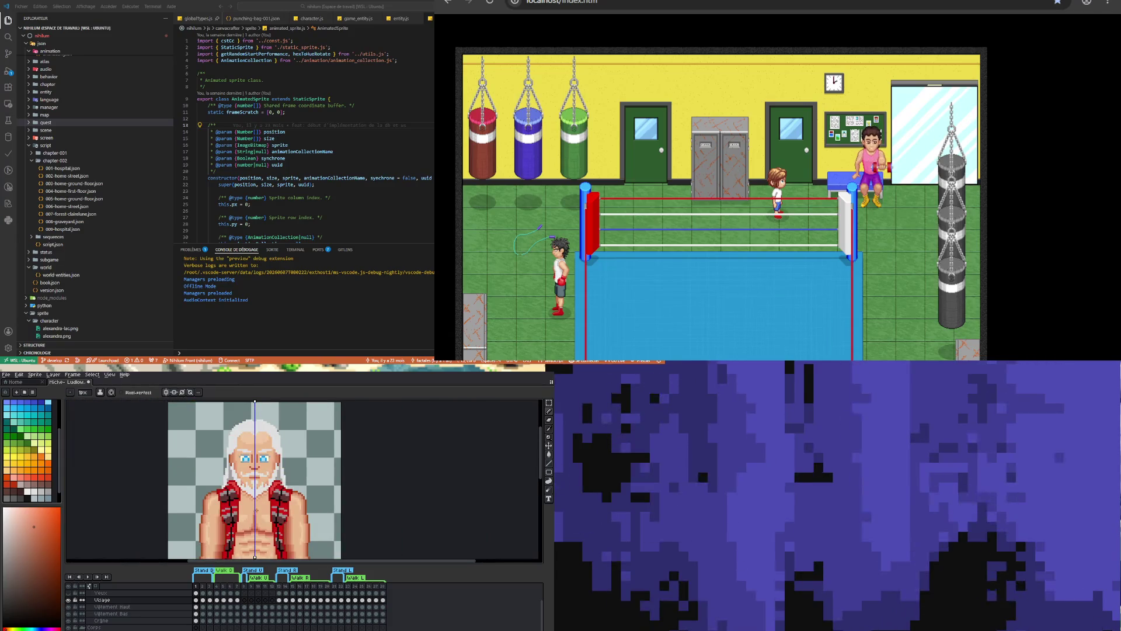
pyautogui.scroll(3, 238, 488)
pyautogui.press('alt')
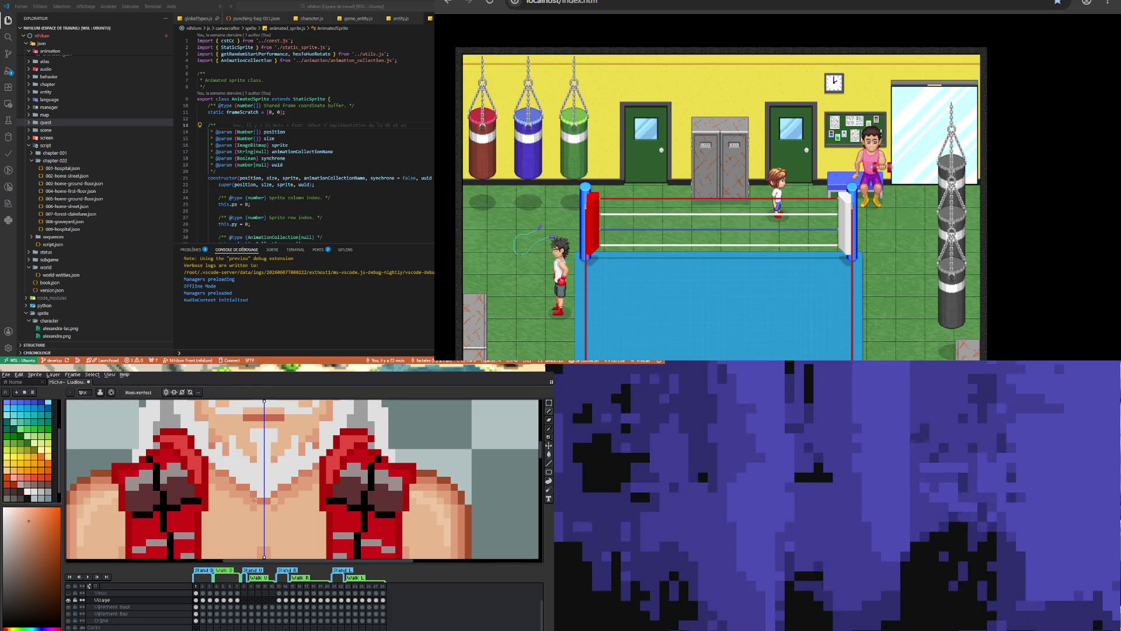
pyautogui.scroll(-5, 286, 487)
pyautogui.scroll(4, 252, 504)
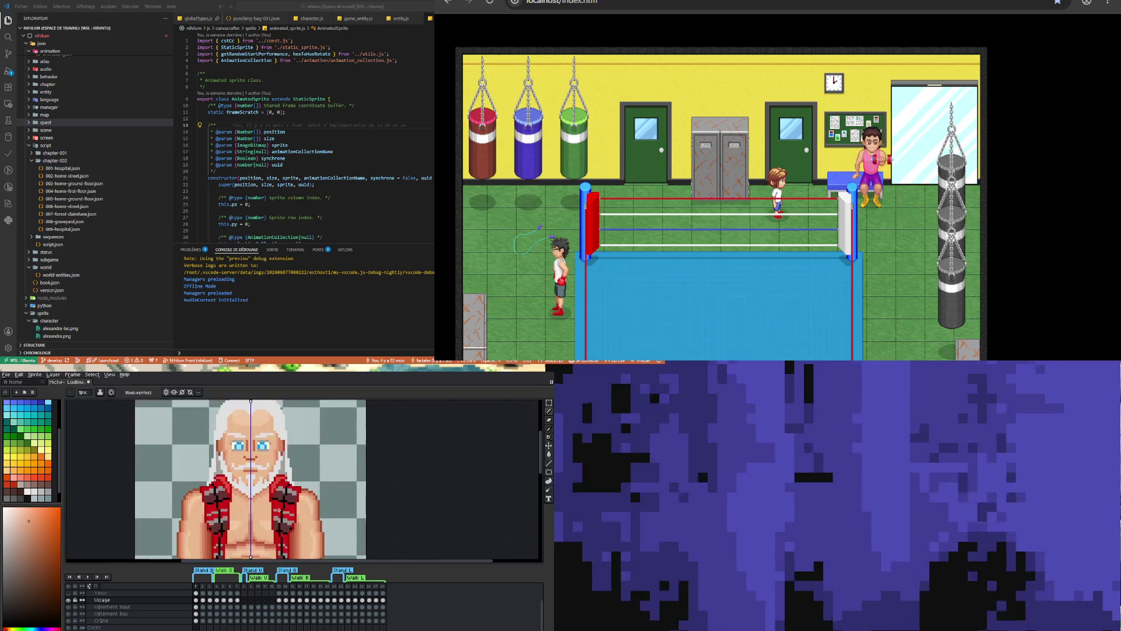
pyautogui.scroll(-2, 246, 518)
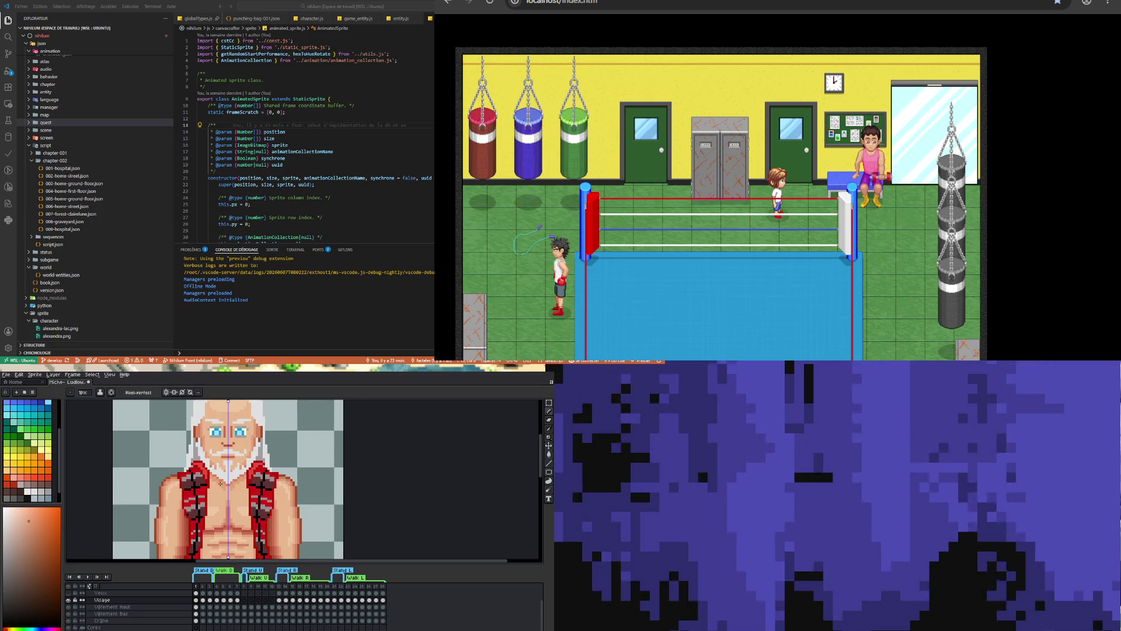
pyautogui.scroll(2, 223, 485)
pyautogui.scroll(-2, 223, 485)
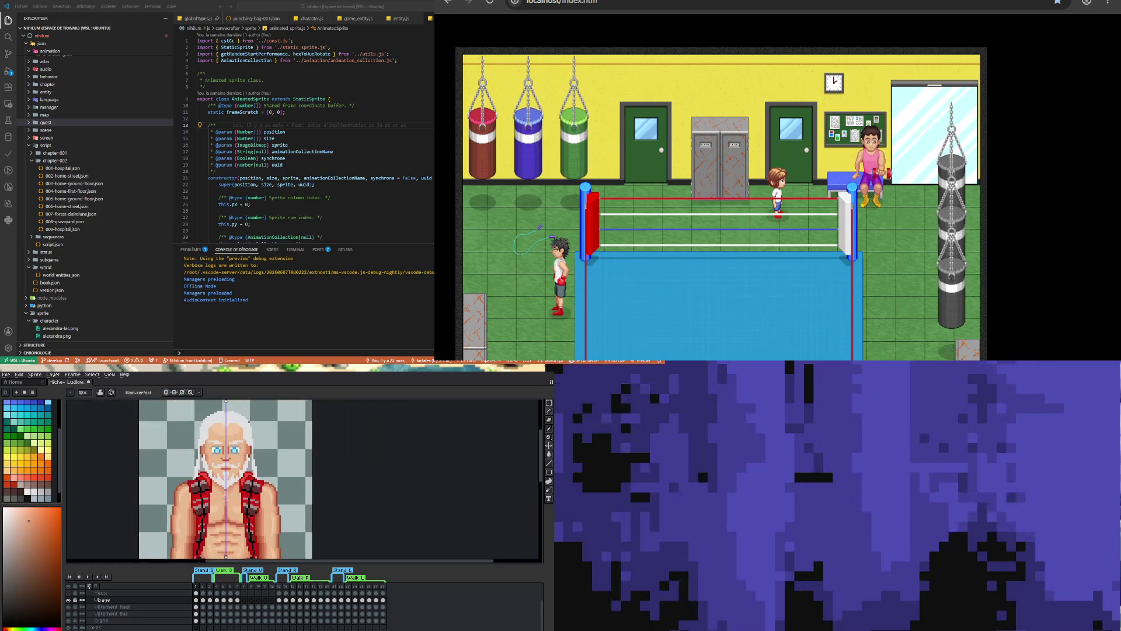
pyautogui.scroll(2, 223, 485)
pyautogui.scroll(-2, 221, 502)
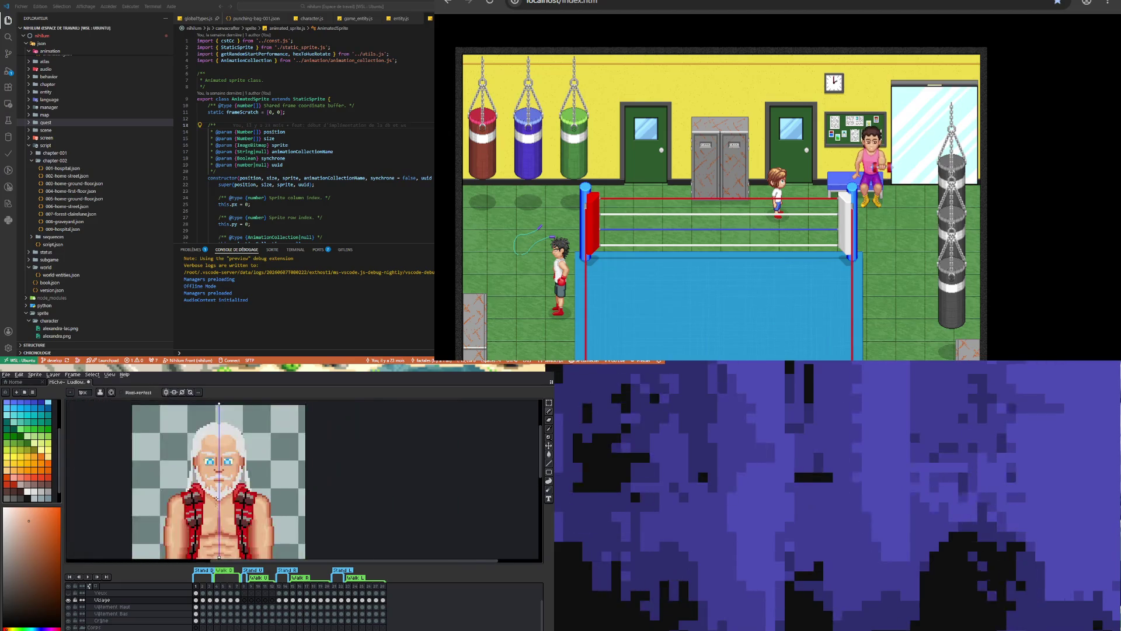
pyautogui.scroll(2, 215, 505)
pyautogui.scroll(-2, 215, 504)
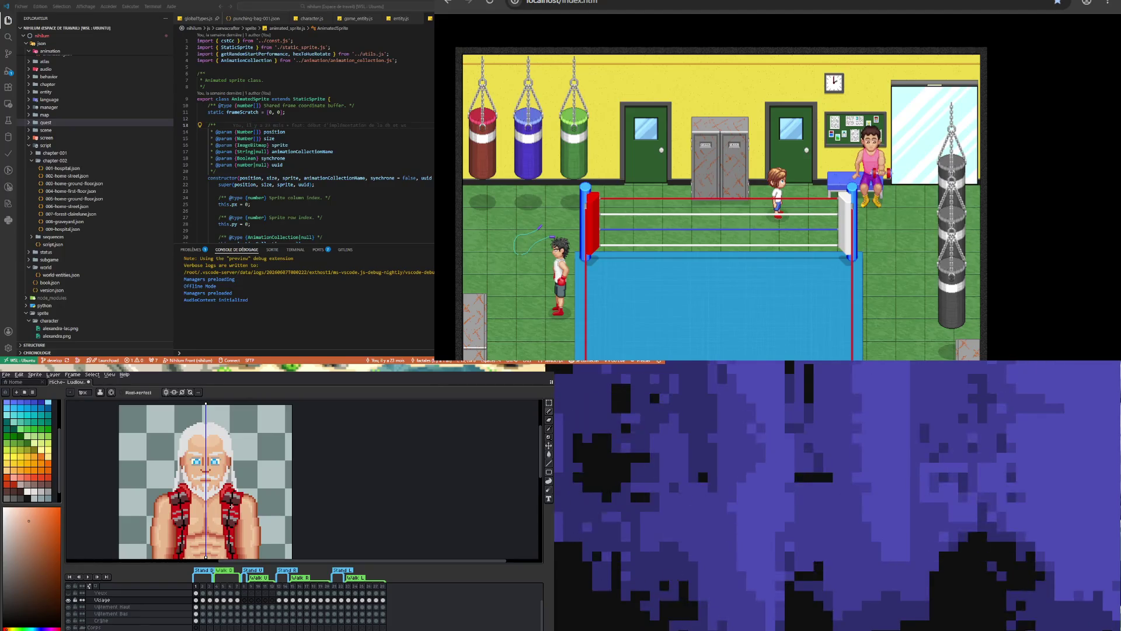
pyautogui.scroll(-1, 232, 505)
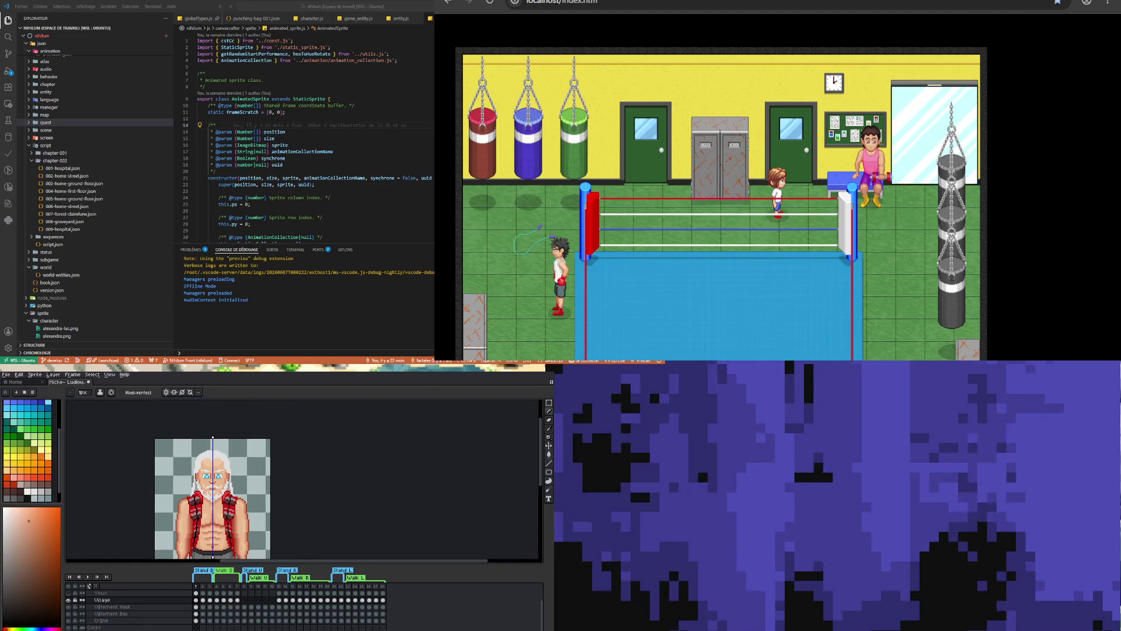
pyautogui.scroll(2, 210, 491)
pyautogui.scroll(-2, 209, 491)
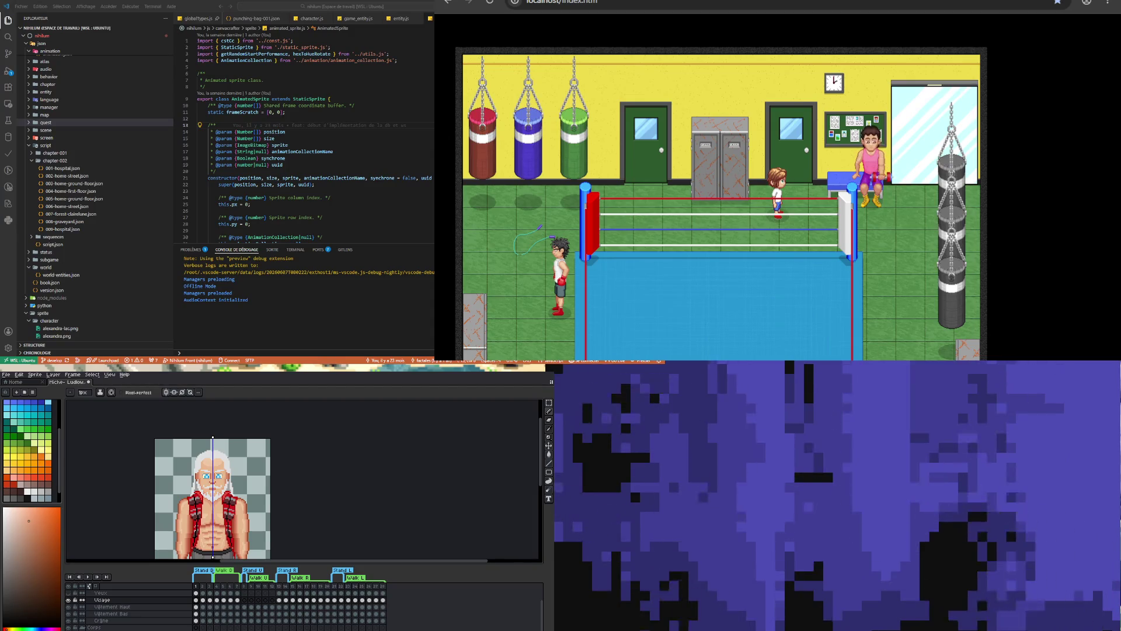
pyautogui.scroll(-3, 216, 496)
pyautogui.scroll(3, 216, 479)
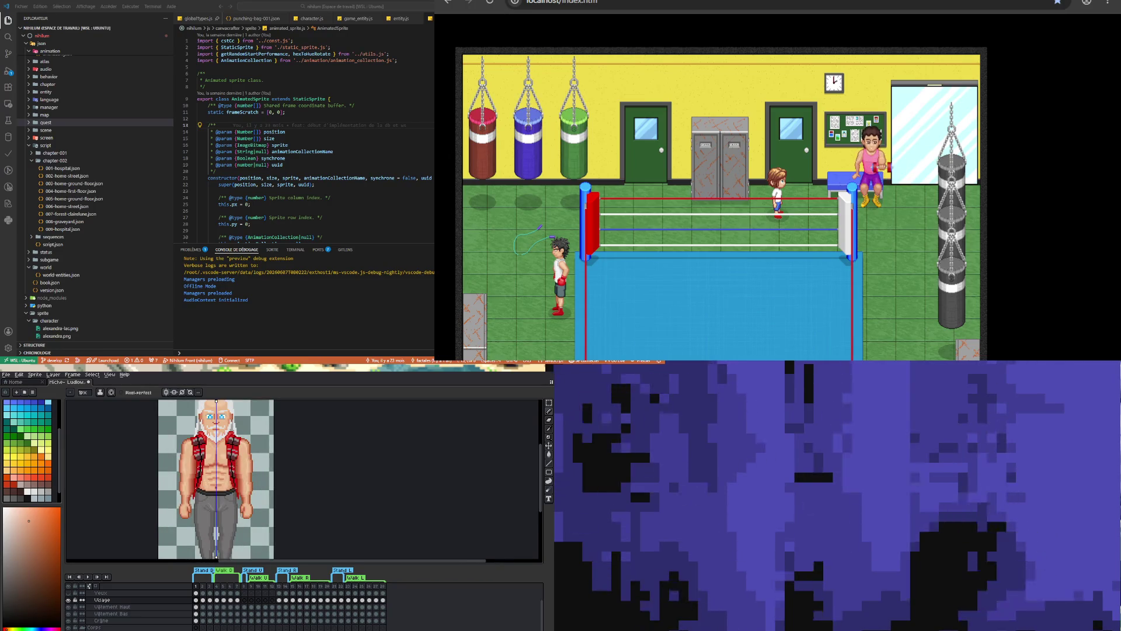
pyautogui.scroll(-3, 216, 479)
pyautogui.scroll(3, 217, 479)
pyautogui.scroll(-3, 217, 479)
pyautogui.scroll(3, 219, 479)
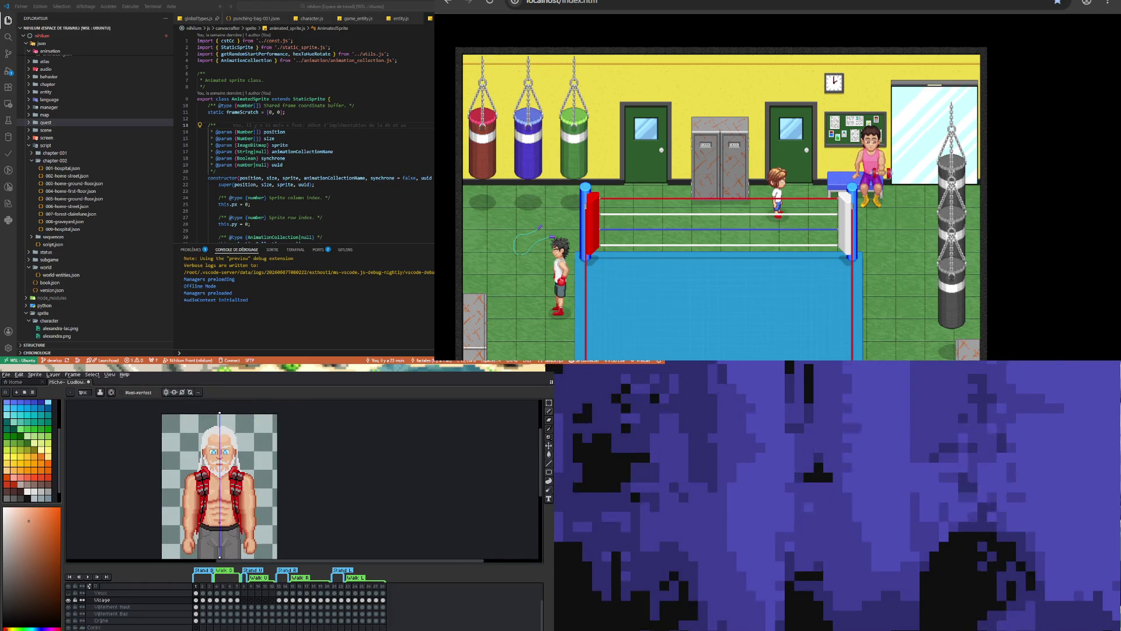
pyautogui.scroll(-3, 219, 479)
pyautogui.scroll(4, 216, 478)
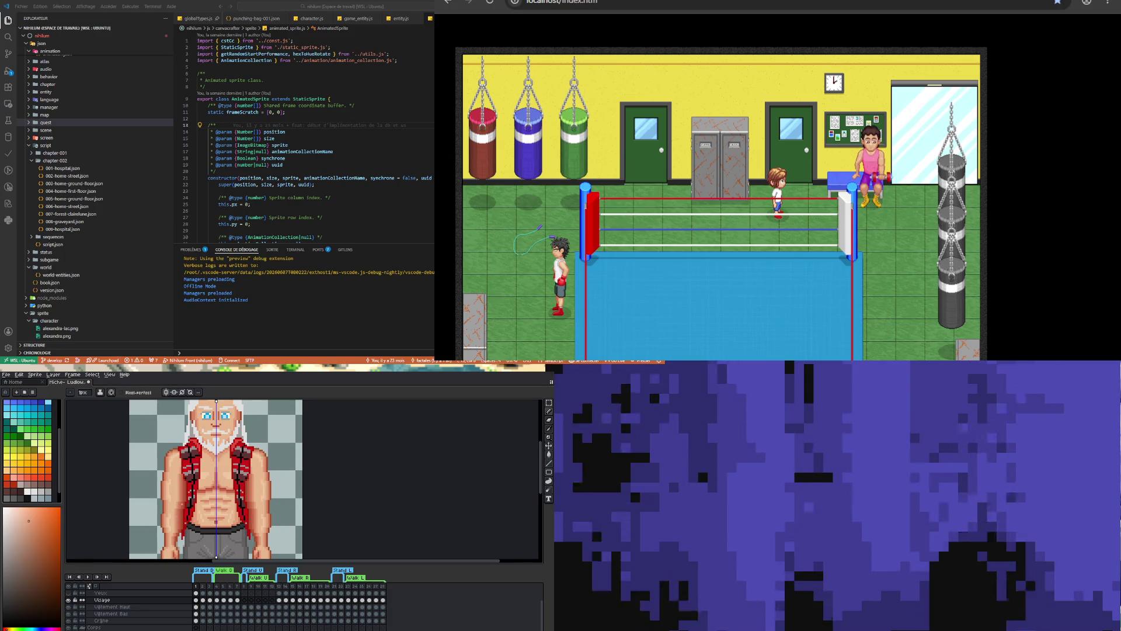
pyautogui.scroll(2, 193, 497)
pyautogui.scroll(-1, 187, 499)
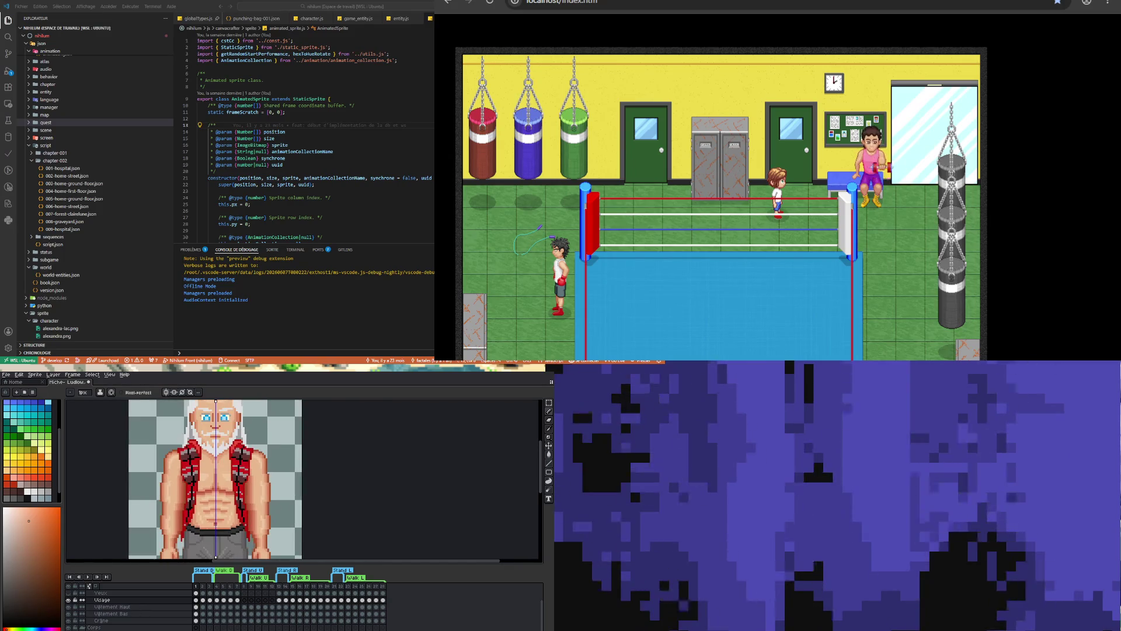
pyautogui.scroll(-2, 209, 497)
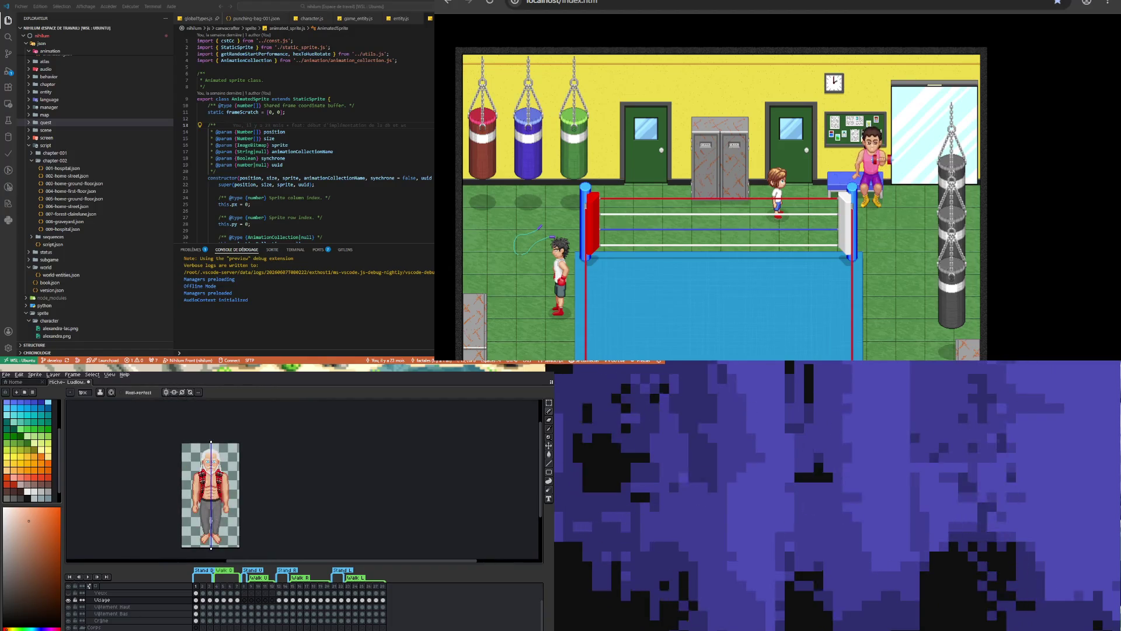
pyautogui.scroll(3, 210, 455)
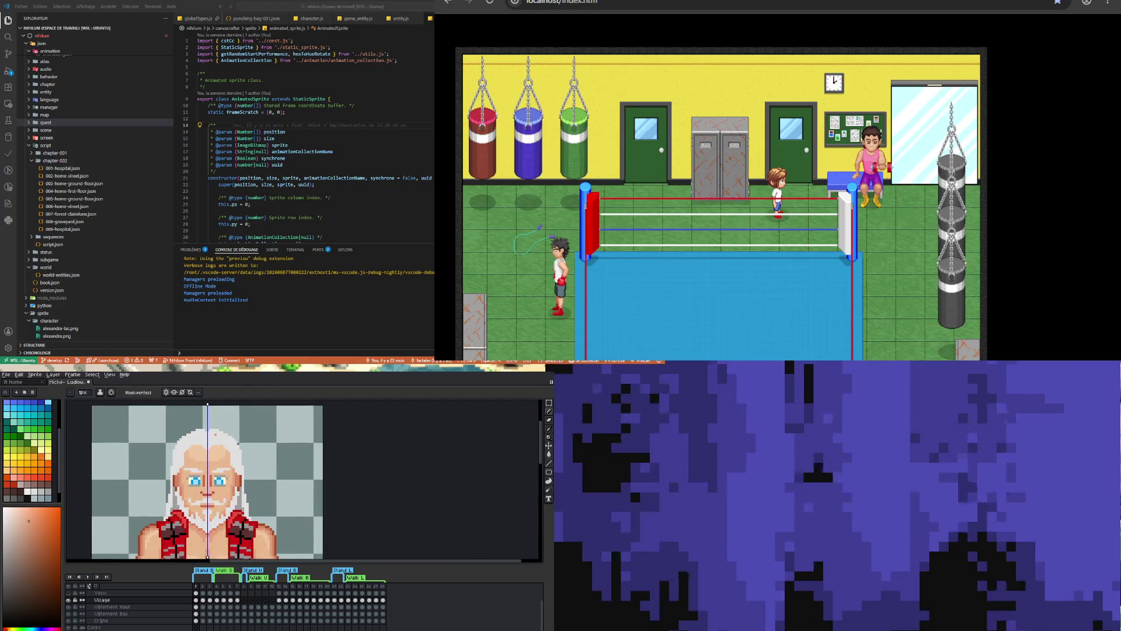
# Paint mirrored grey eyebrows above both of the boxer's eyes
pyautogui.press('i')
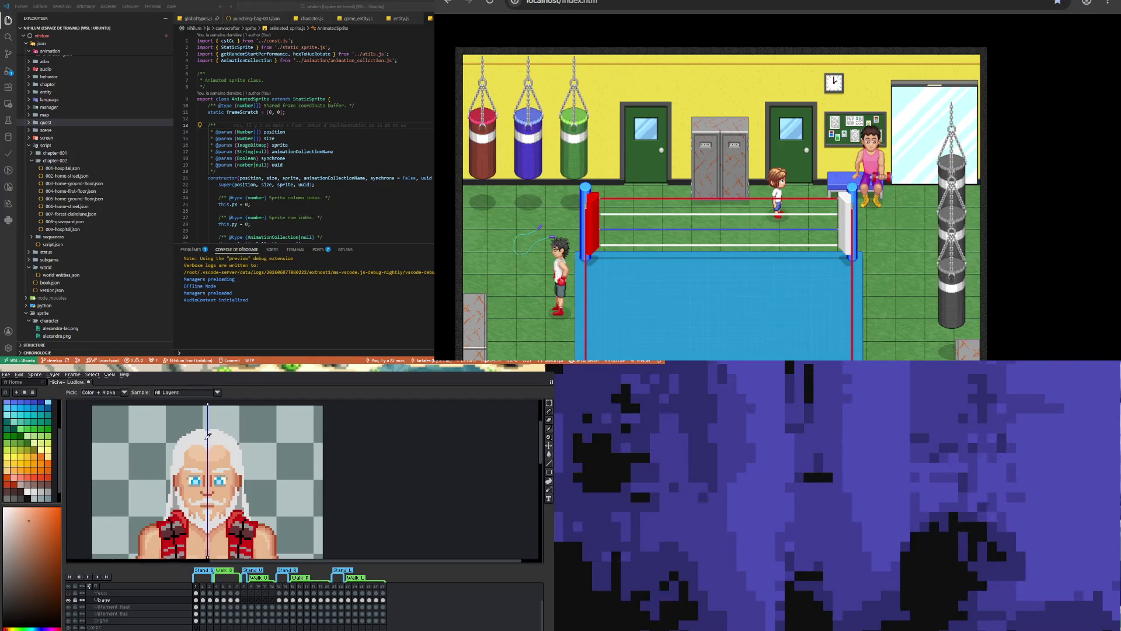
pyautogui.click(203, 444)
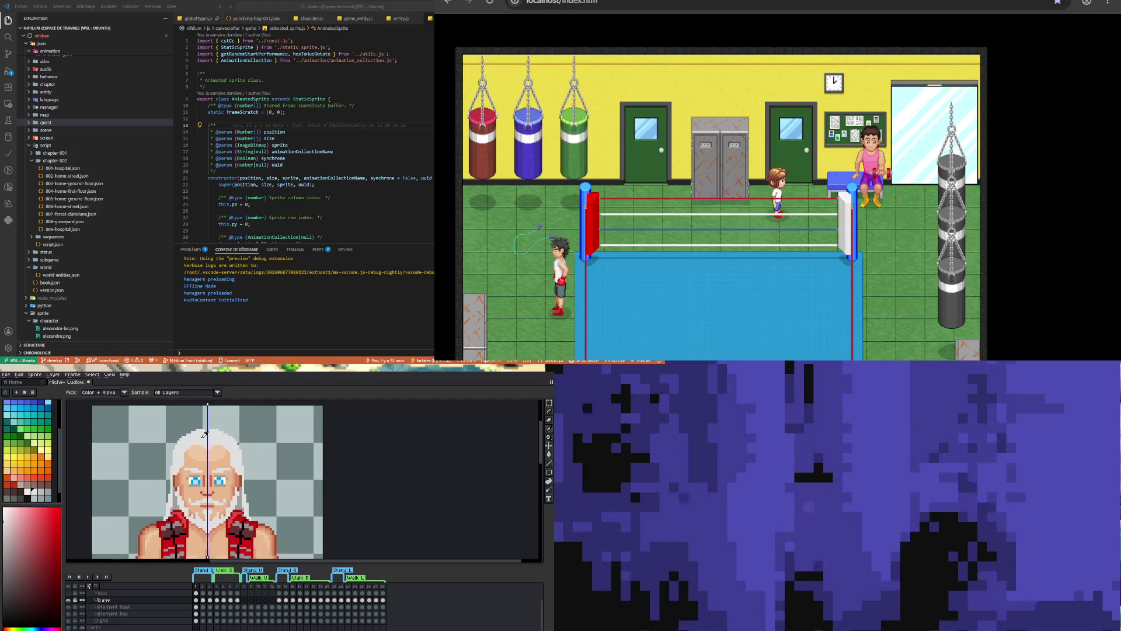
pyautogui.press('b')
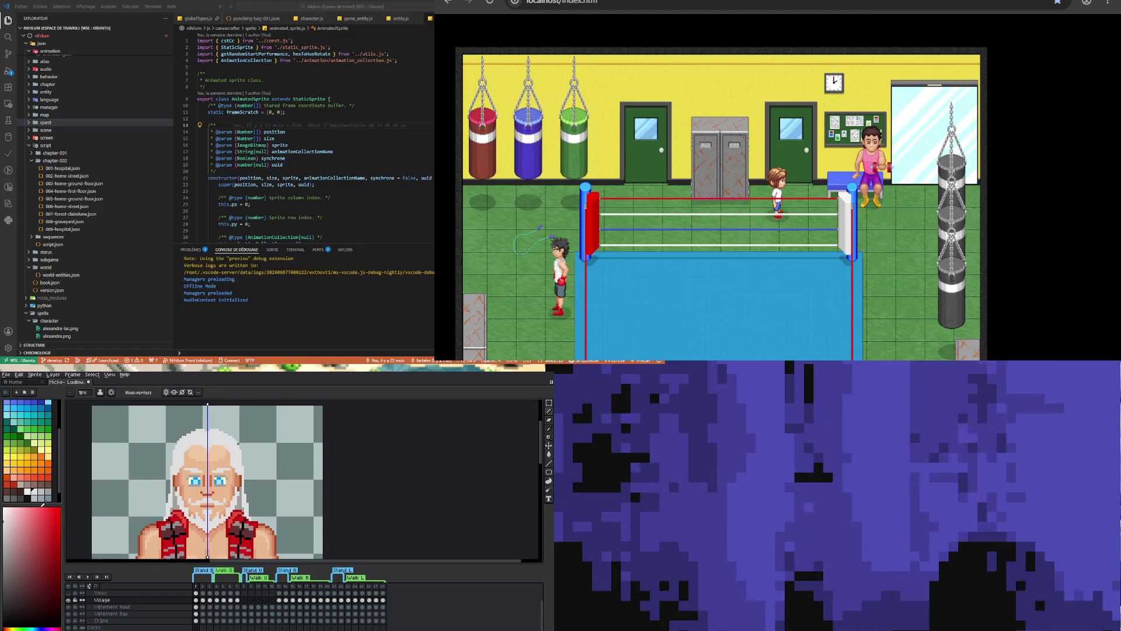
pyautogui.click(49, 494)
pyautogui.scroll(2, 221, 450)
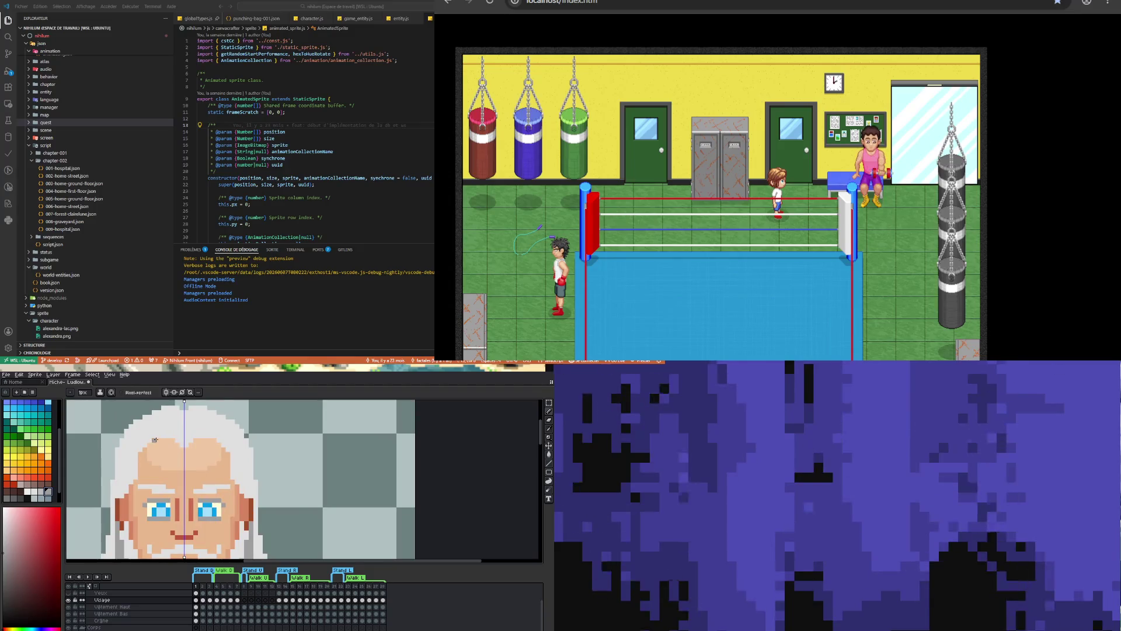
pyautogui.moveTo(160, 440); pyautogui.dragTo(172, 439)
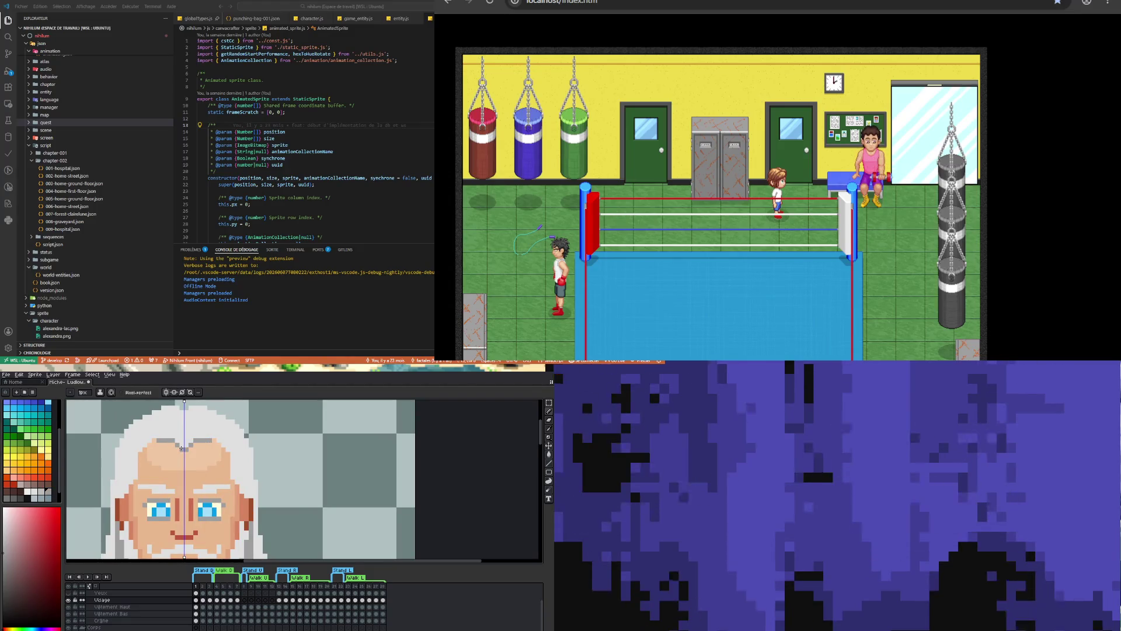
pyautogui.scroll(-2, 180, 447)
pyautogui.scroll(2, 182, 451)
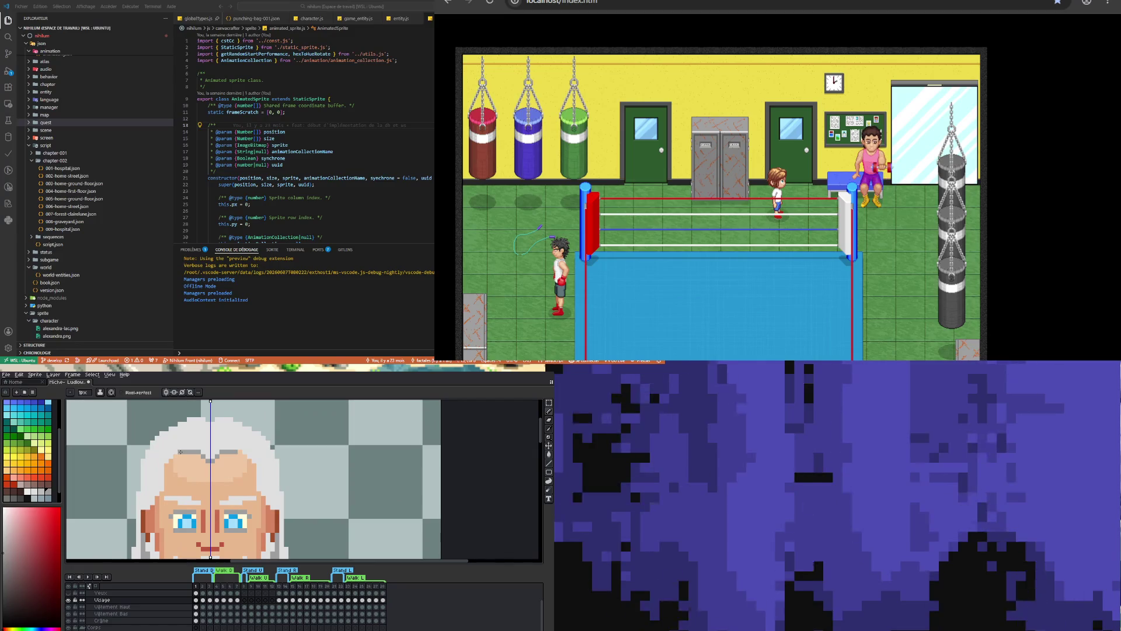
# Draw a lighter grey highlight row along the top of the white hair, mirrored
pyautogui.keyDown('alt'); pyautogui.click(194, 450); pyautogui.keyUp('alt')
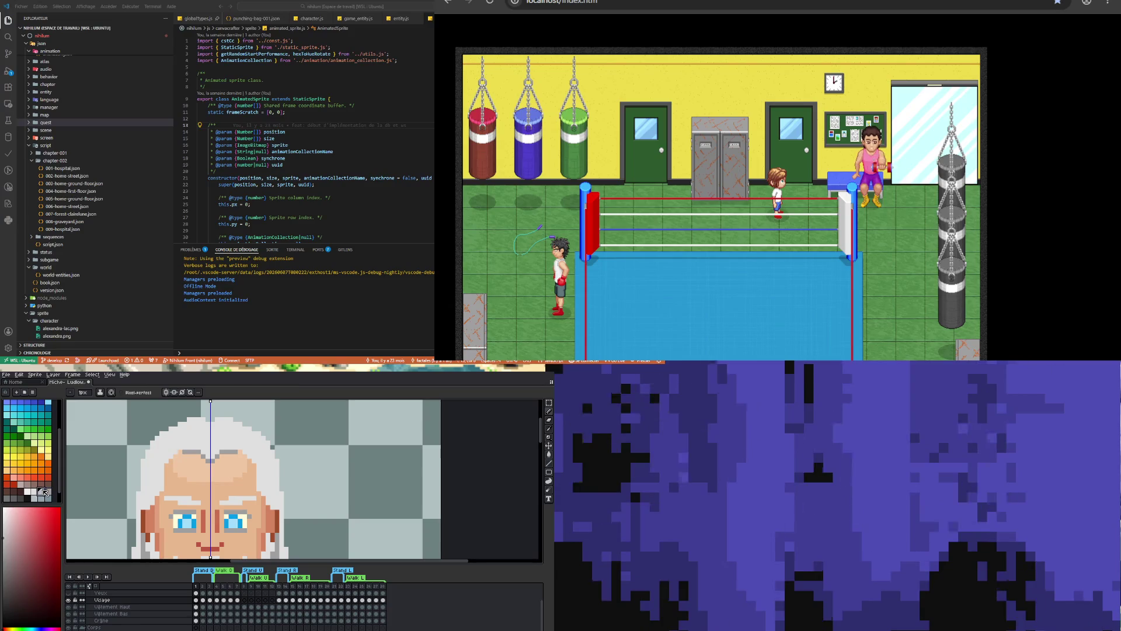
pyautogui.click(39, 490)
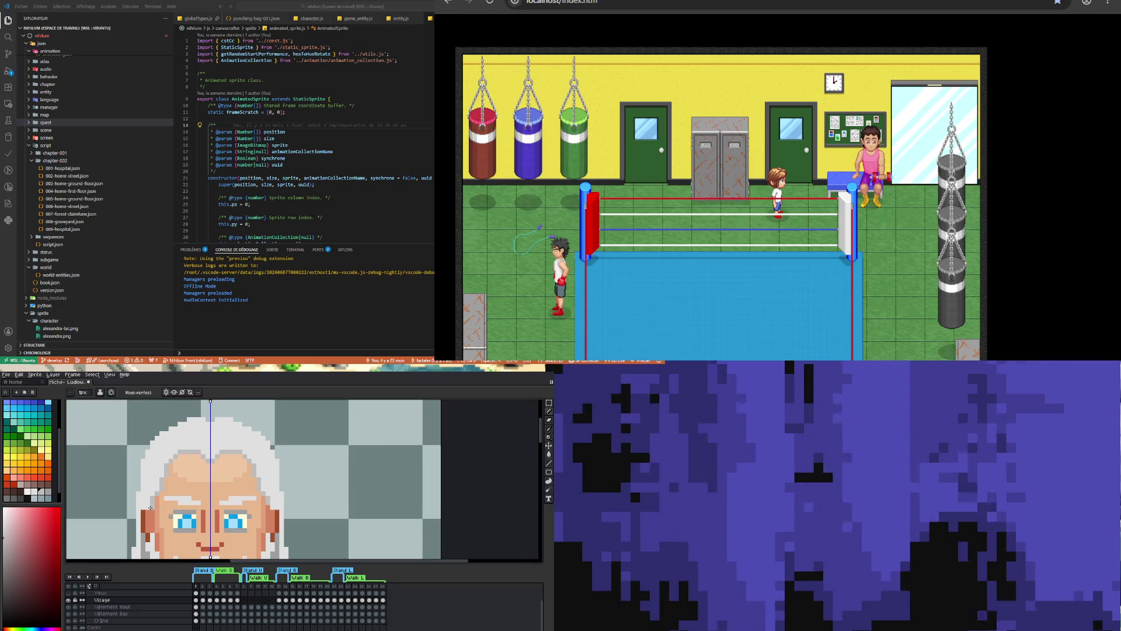
pyautogui.scroll(-1, 218, 485)
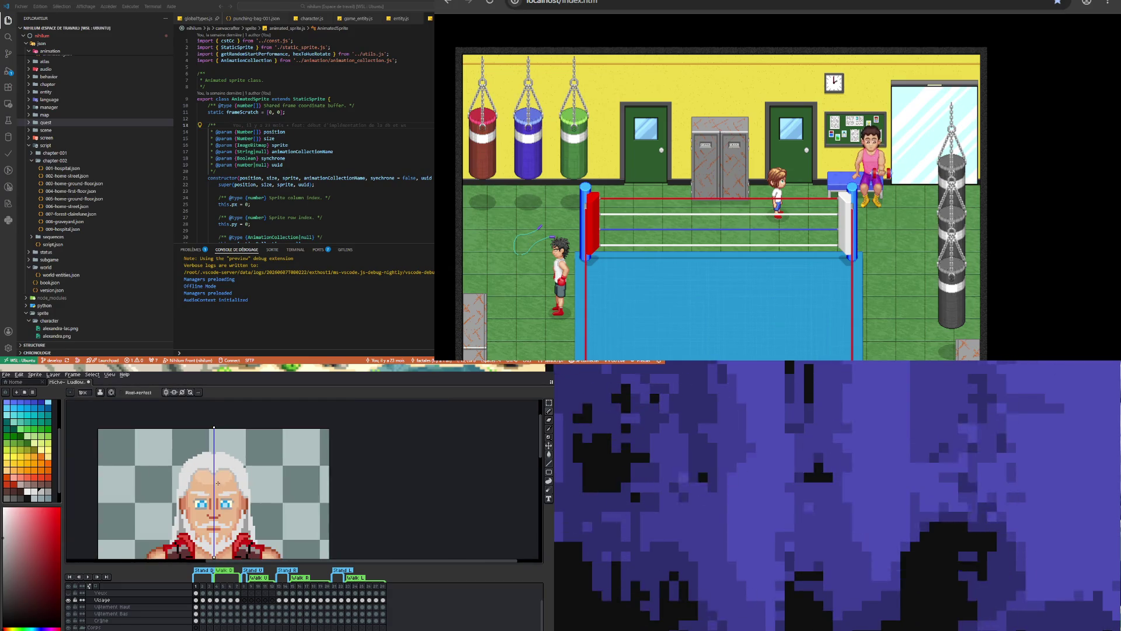
pyautogui.scroll(1, 205, 487)
pyautogui.scroll(1, 220, 457)
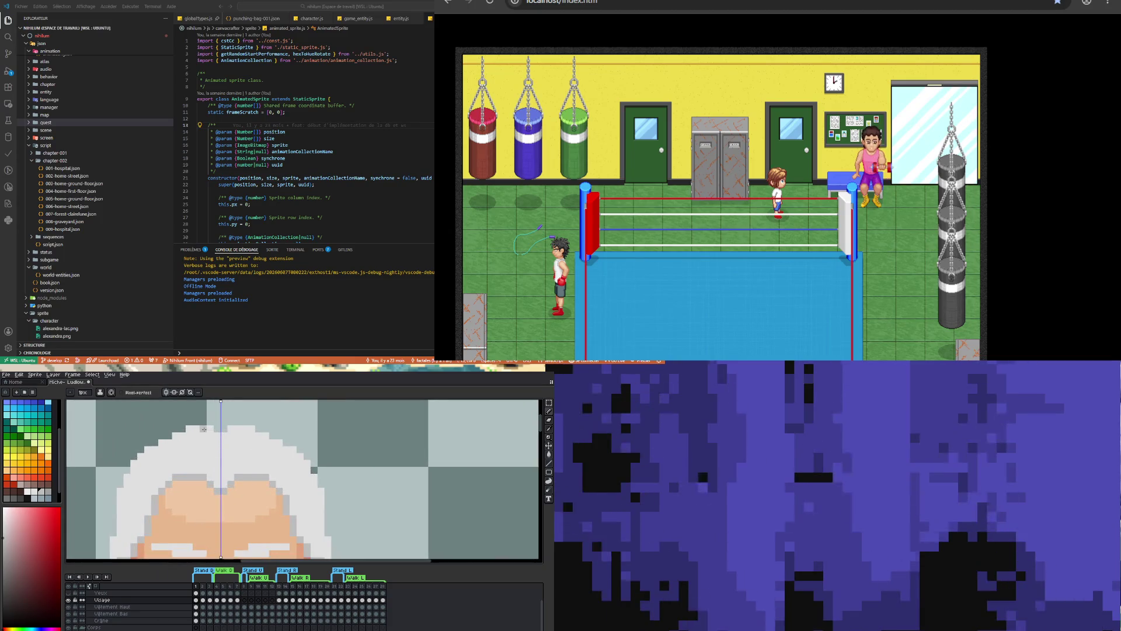
pyautogui.moveTo(192, 428)
pyautogui.mouseDown()
pyautogui.moveTo(207, 428)
pyautogui.moveTo(129, 465)
pyautogui.mouseUp()
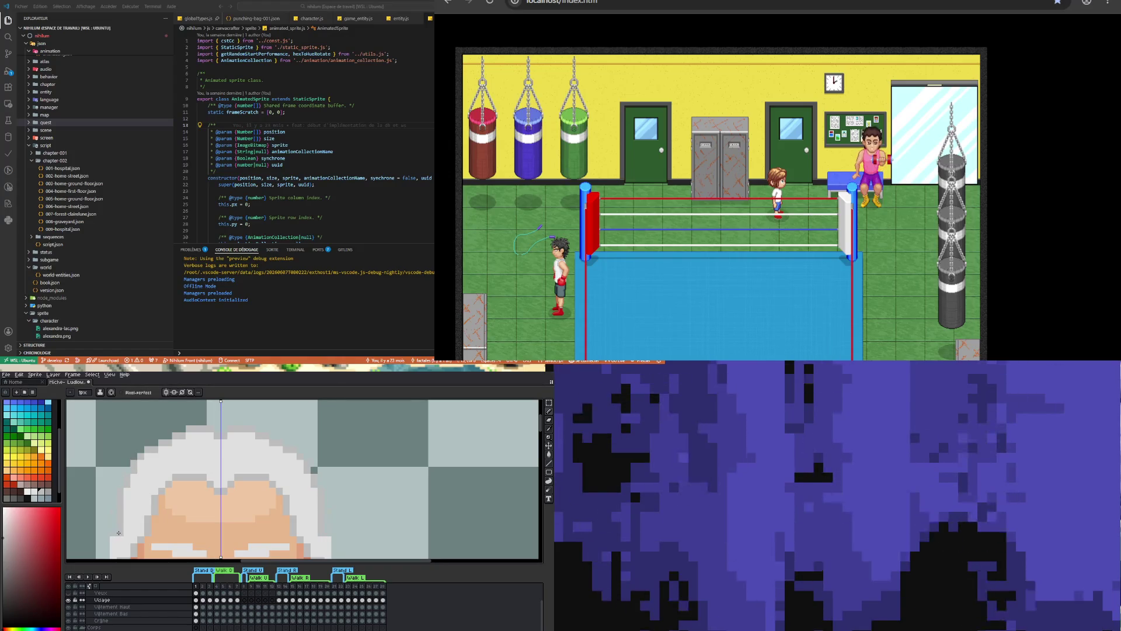
pyautogui.scroll(-3, 112, 532)
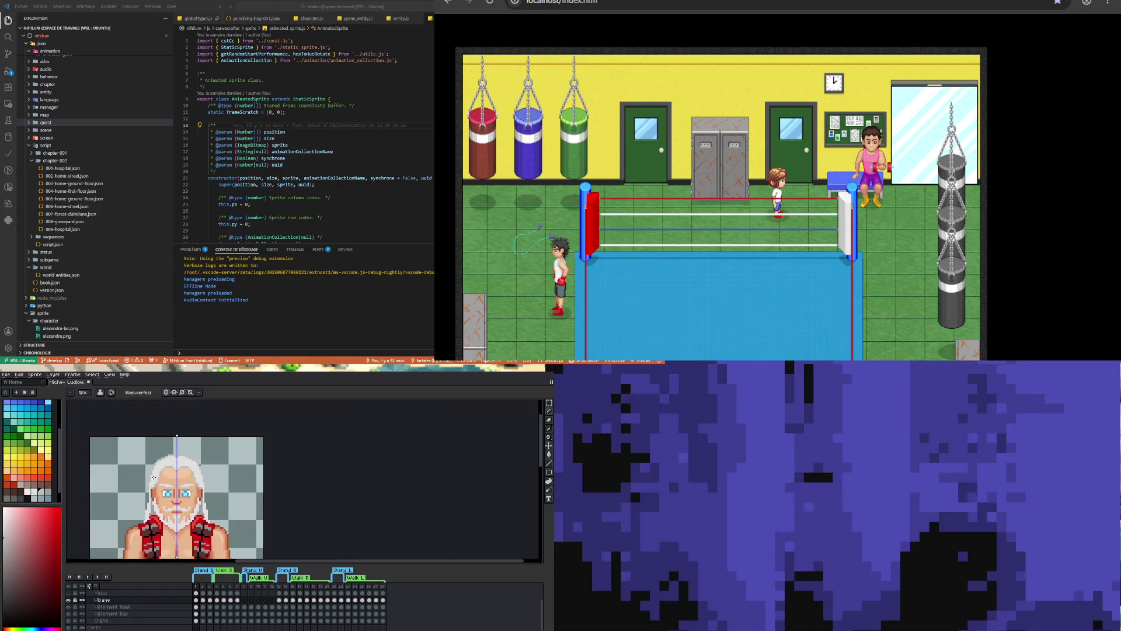
# Eyedrop the hair's light grey and draw a mirrored vertical stroke down both sides of the face
pyautogui.scroll(2, 151, 478)
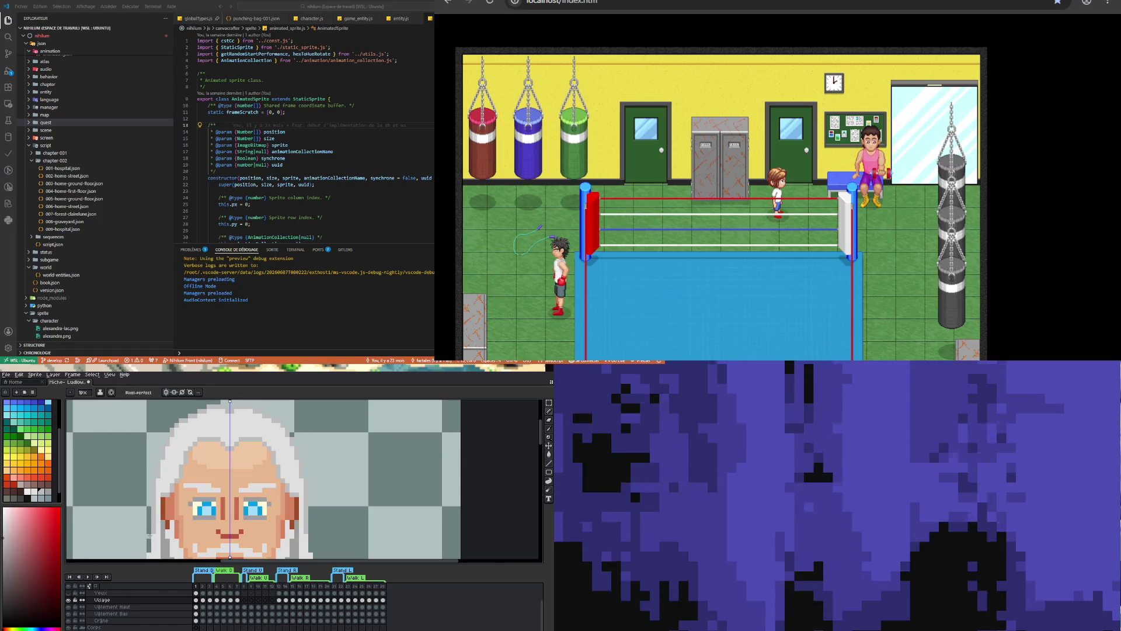
pyautogui.scroll(-1, 148, 543)
pyautogui.scroll(3, 161, 494)
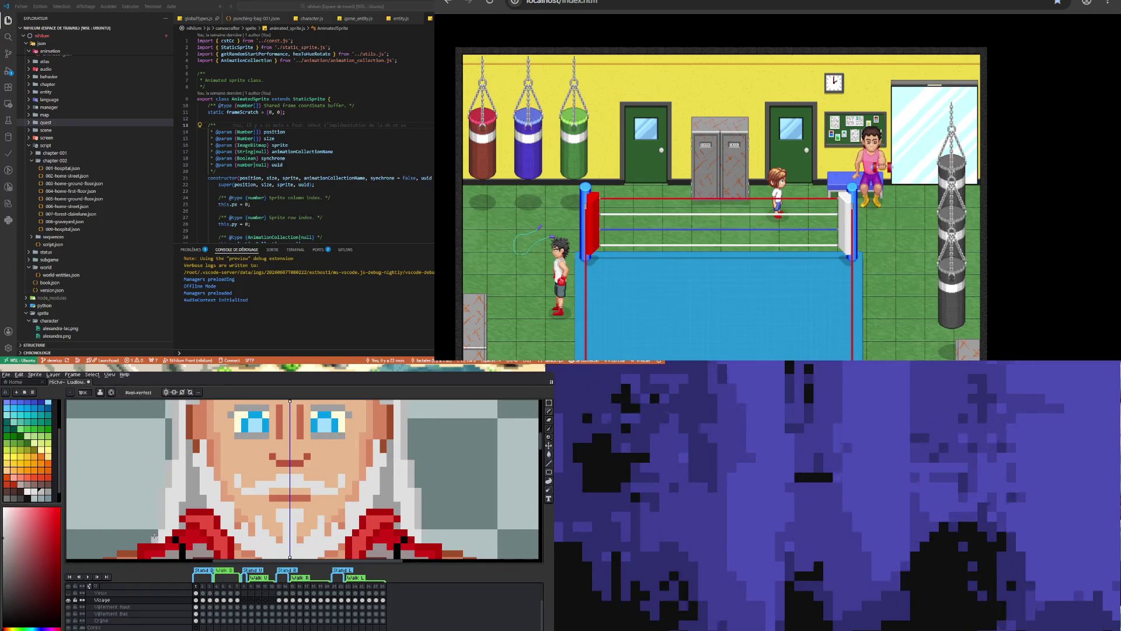
pyautogui.scroll(-2, 186, 473)
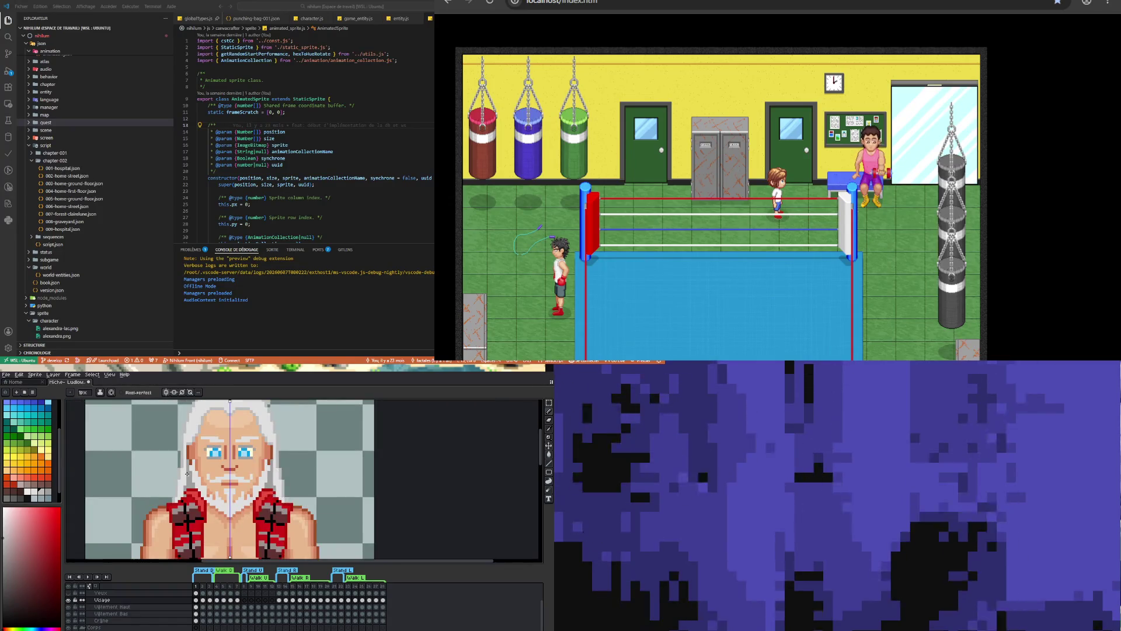
pyautogui.scroll(-2, 277, 489)
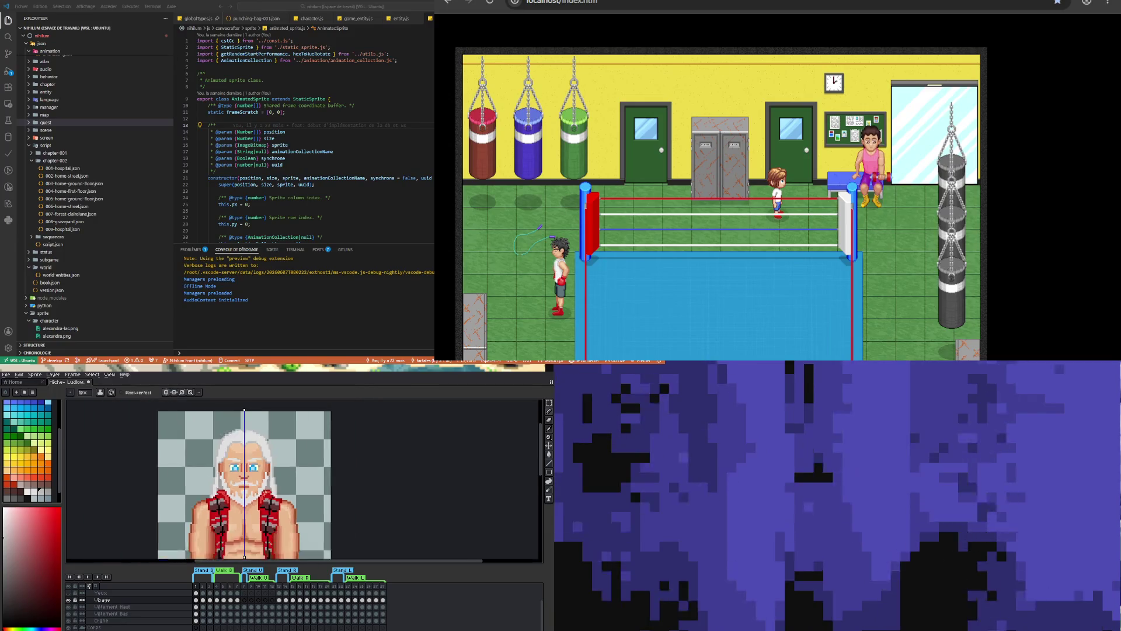
pyautogui.scroll(4, 207, 485)
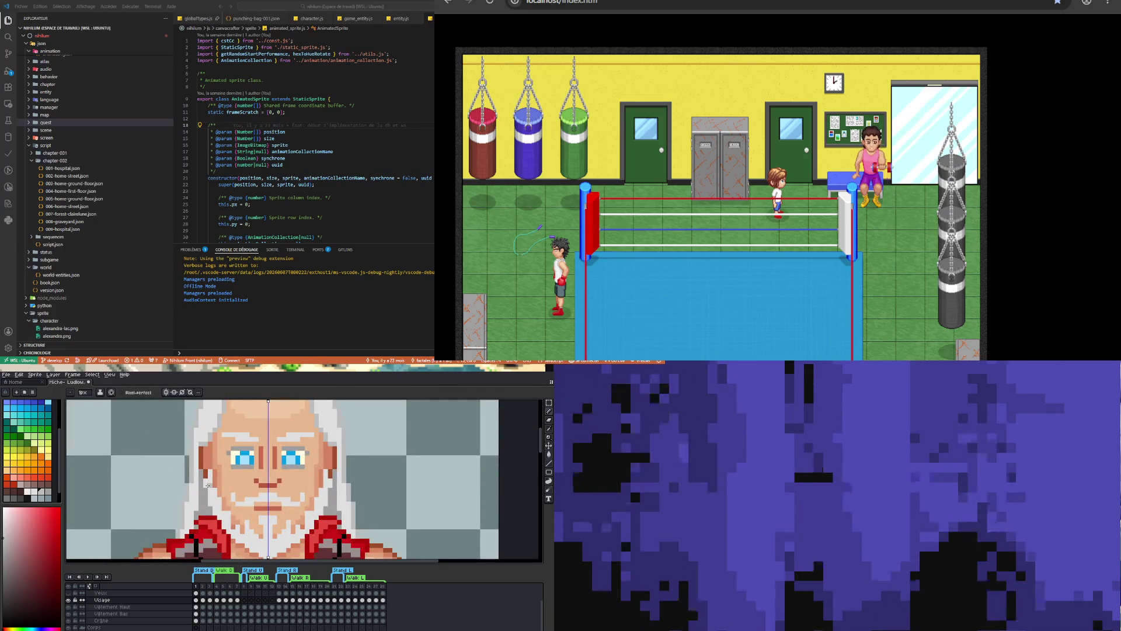
pyautogui.click(49, 494)
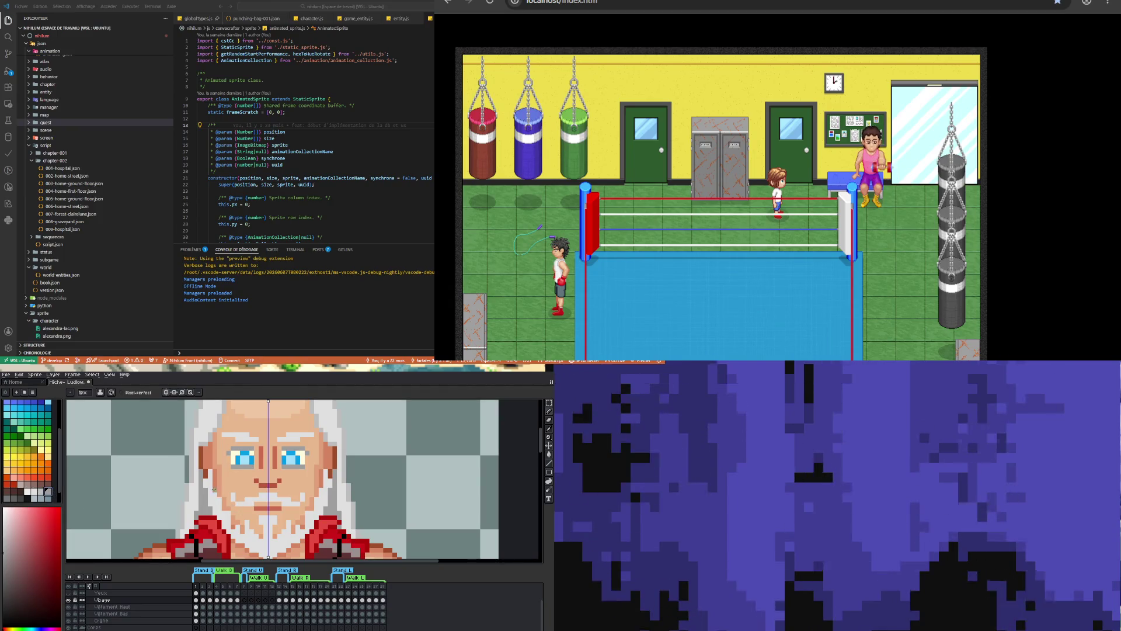
pyautogui.scroll(1, 201, 476)
pyautogui.press('i')
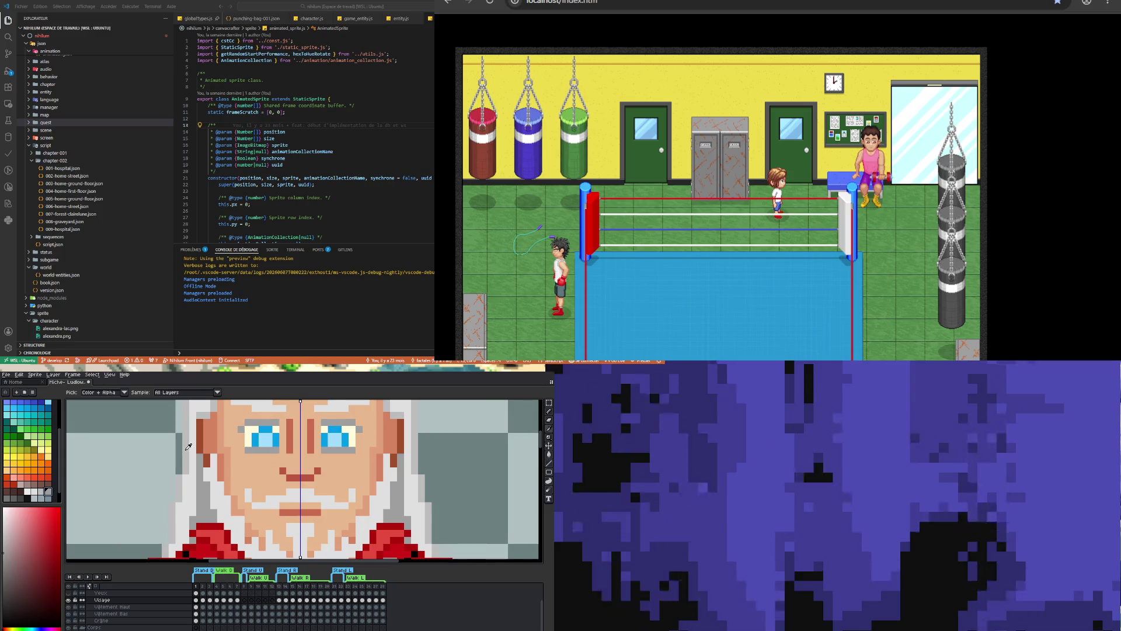
pyautogui.click(188, 446)
pyautogui.press('b')
pyautogui.moveTo(198, 456); pyautogui.dragTo(192, 529)
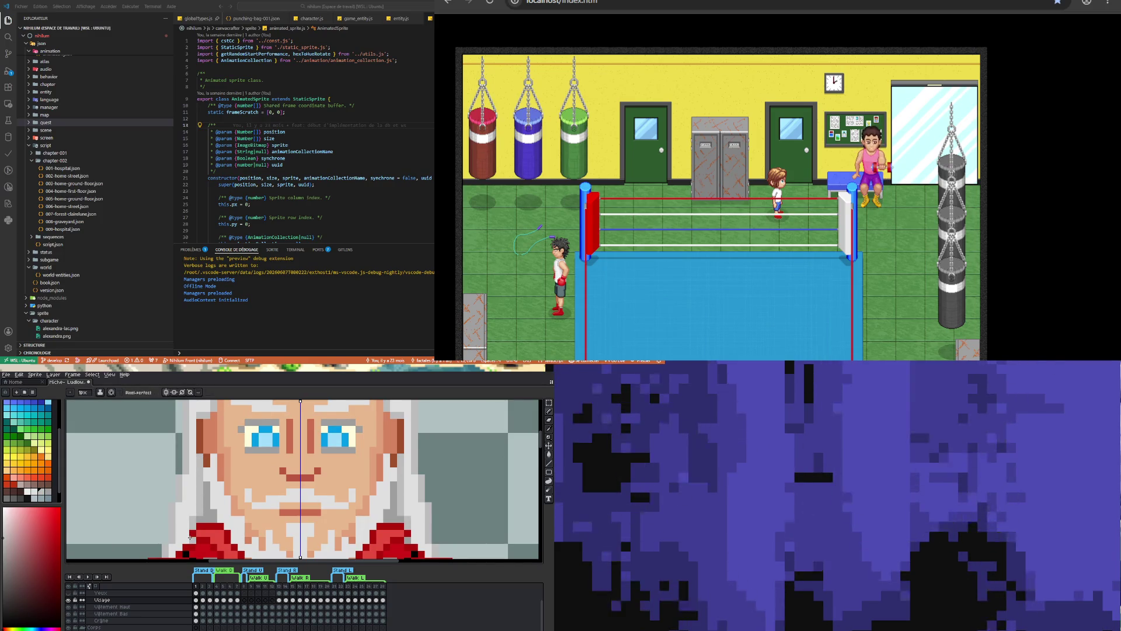
pyautogui.scroll(-3, 198, 501)
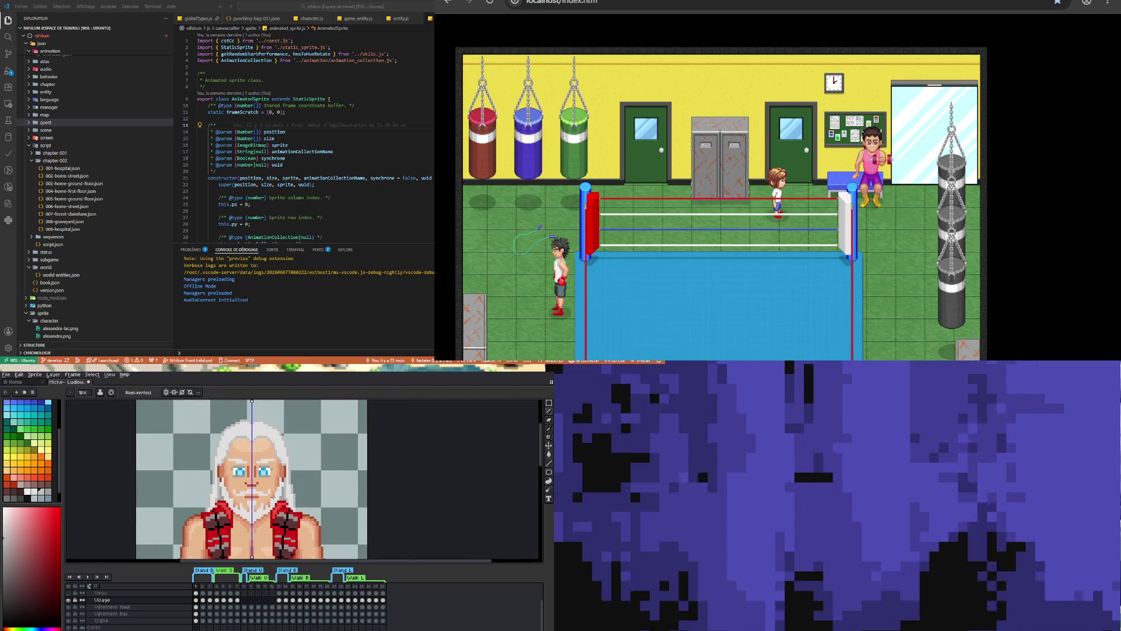
pyautogui.scroll(3, 235, 521)
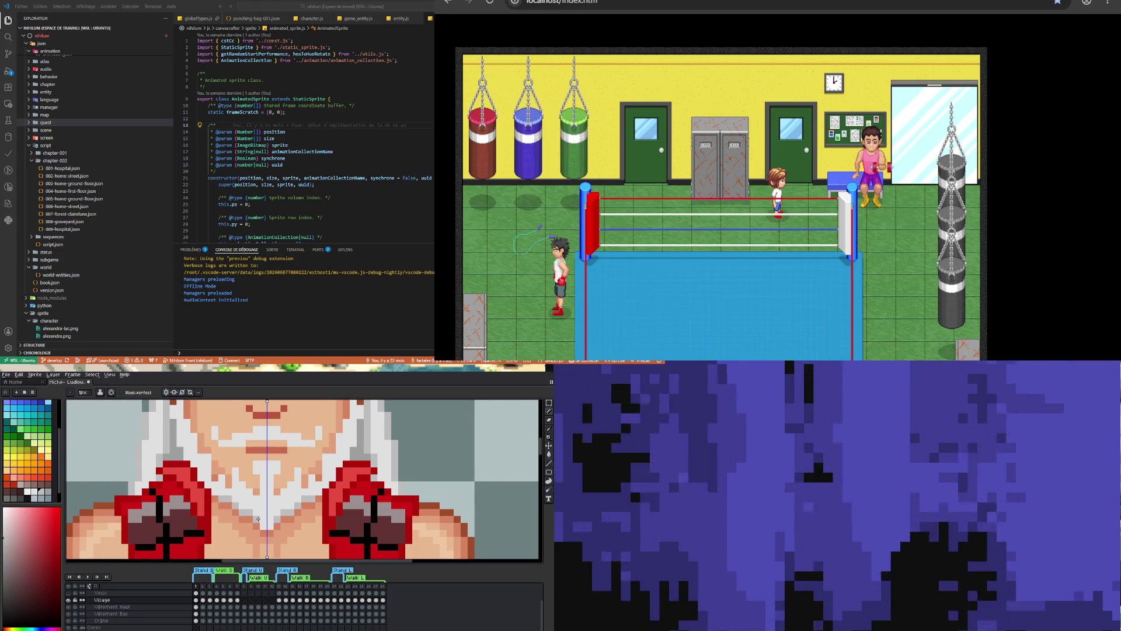
pyautogui.scroll(-2, 265, 523)
pyautogui.scroll(2, 247, 519)
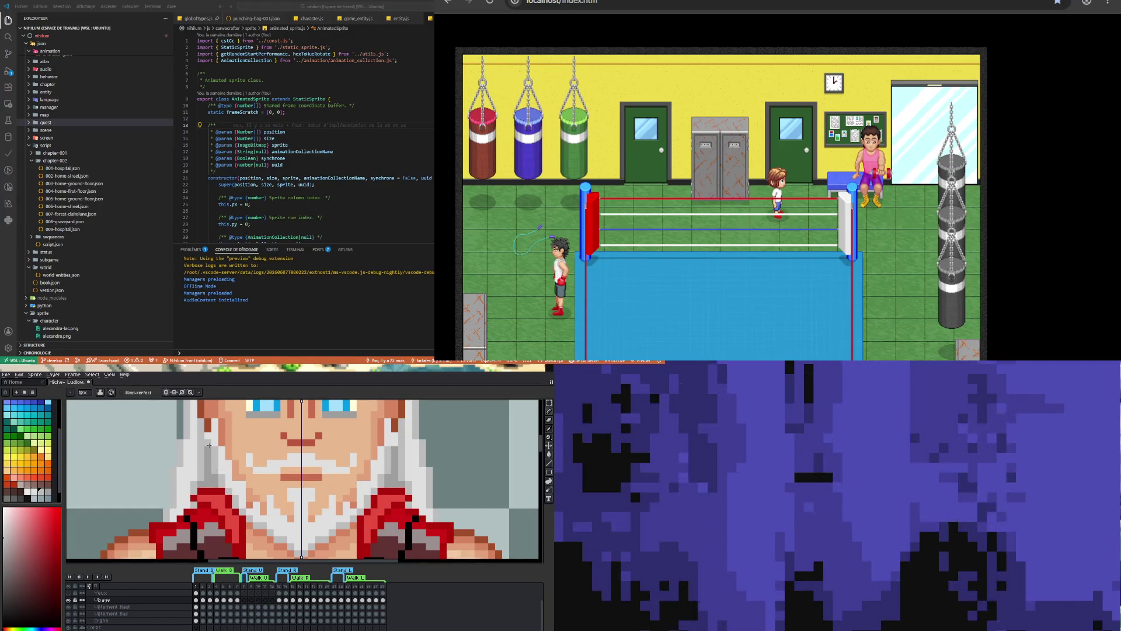
pyautogui.scroll(-2, 206, 437)
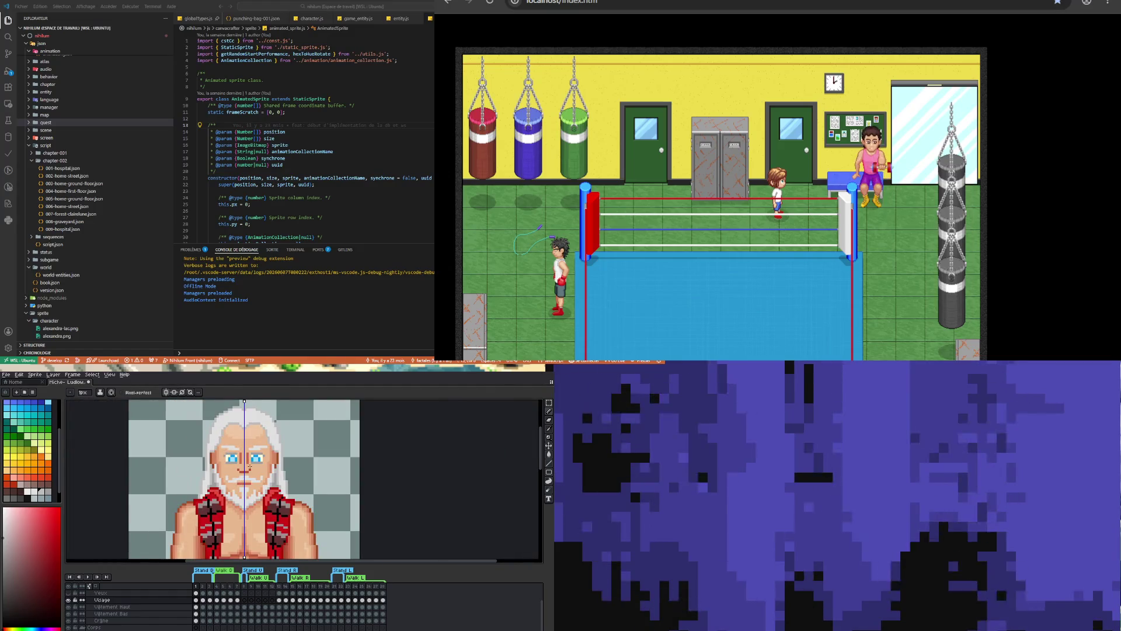
pyautogui.scroll(1, 249, 467)
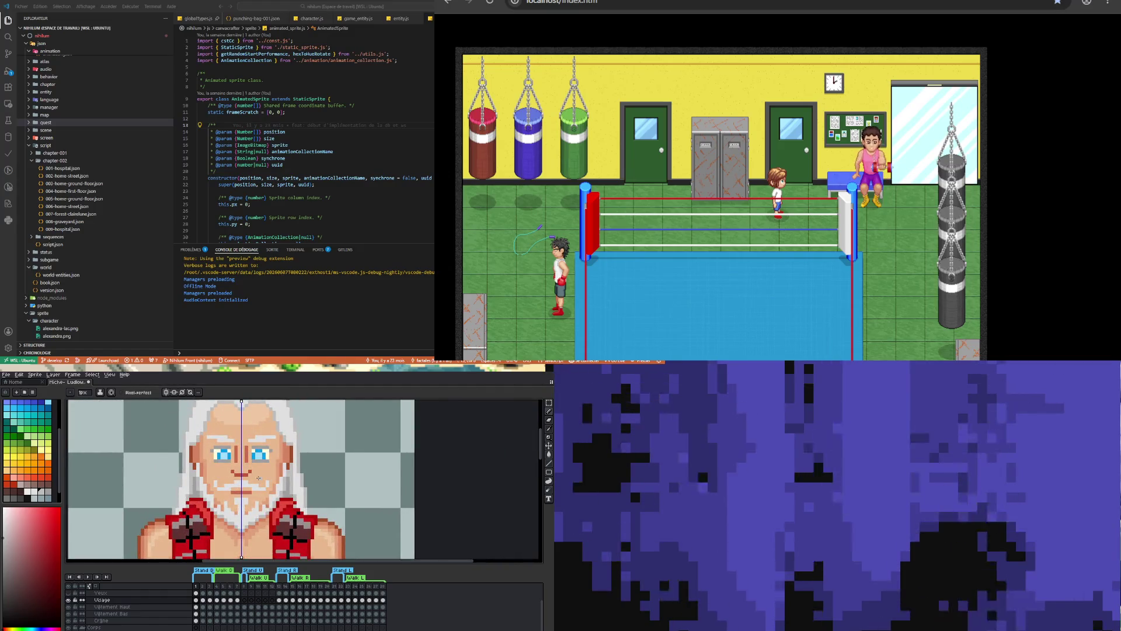
pyautogui.scroll(-2, 251, 481)
pyautogui.scroll(3, 258, 478)
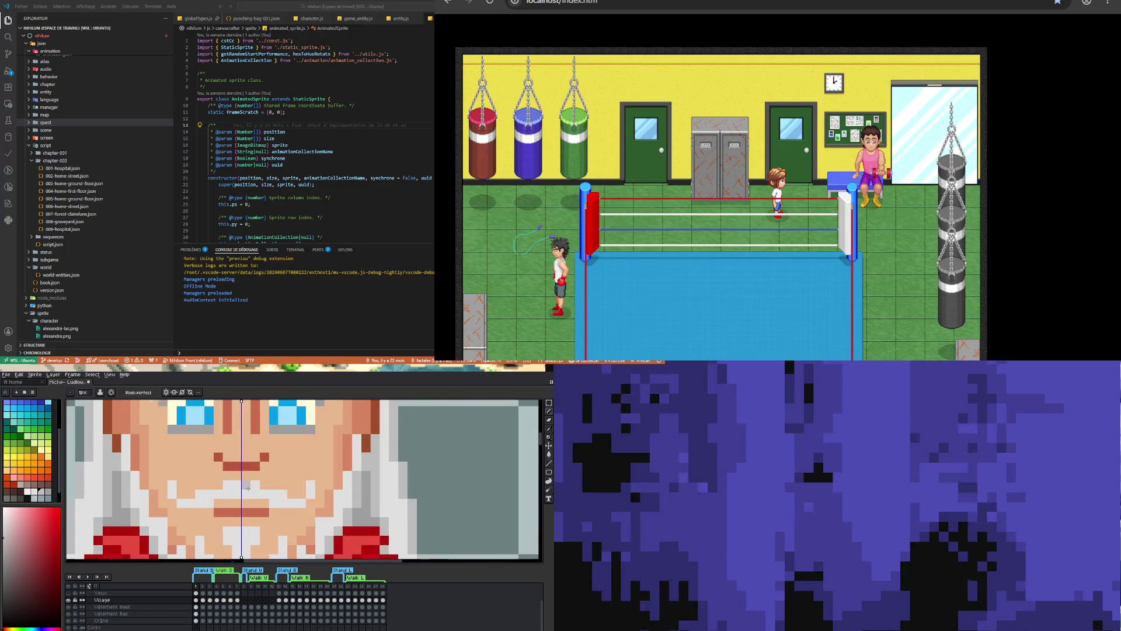
pyautogui.scroll(-3, 236, 494)
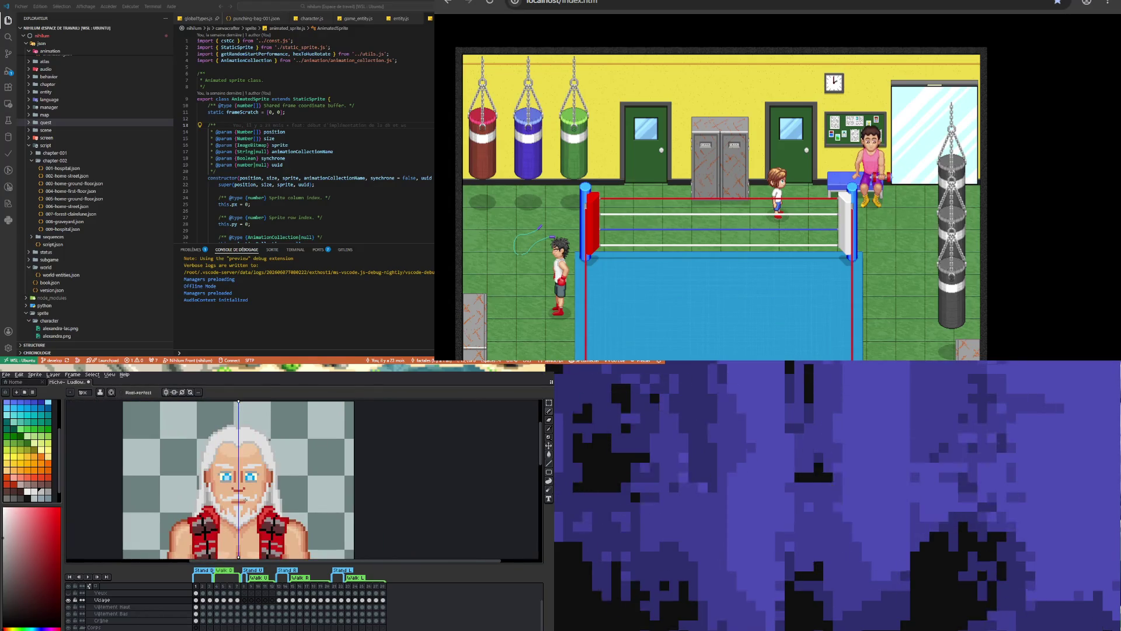
pyautogui.scroll(3, 216, 478)
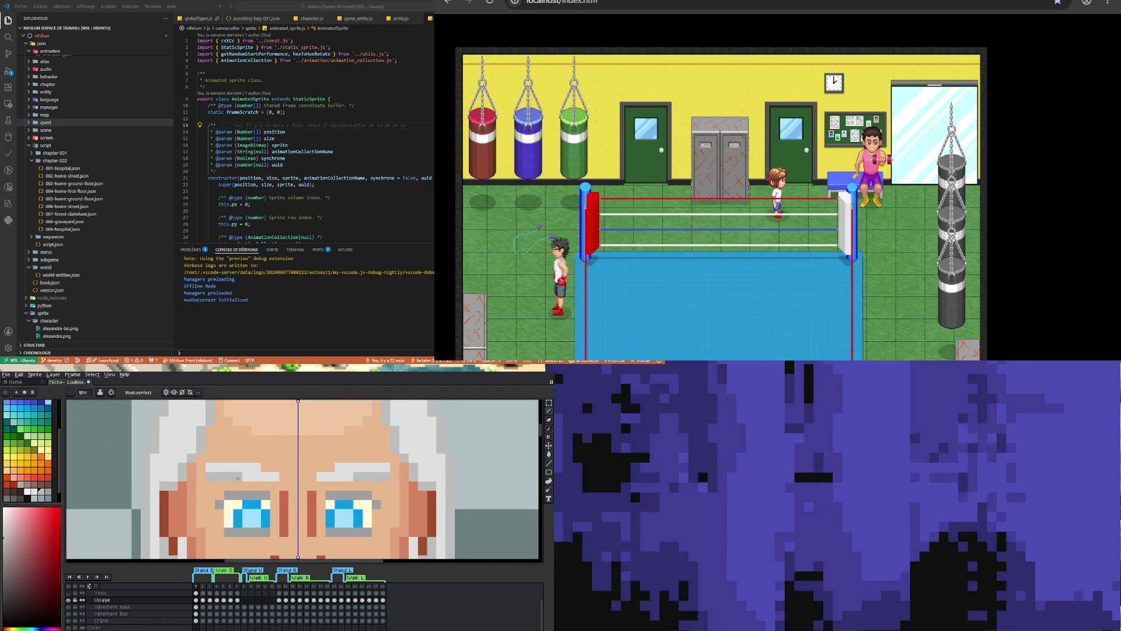
pyautogui.scroll(-3, 226, 492)
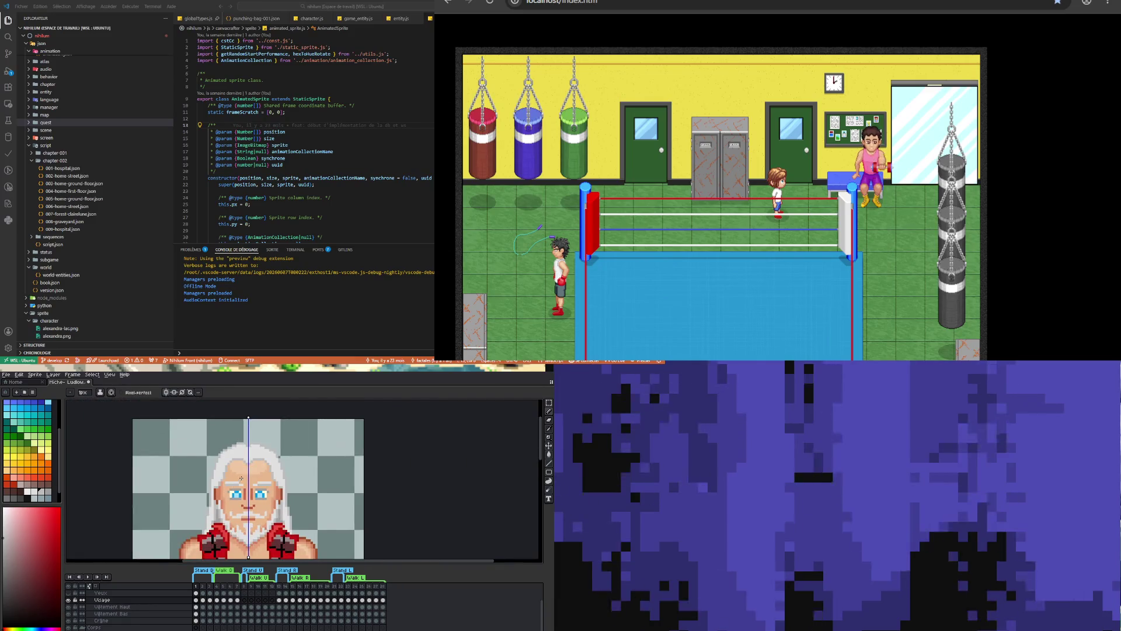
pyautogui.scroll(-1, 241, 479)
pyautogui.scroll(2, 231, 482)
pyautogui.scroll(-1, 235, 482)
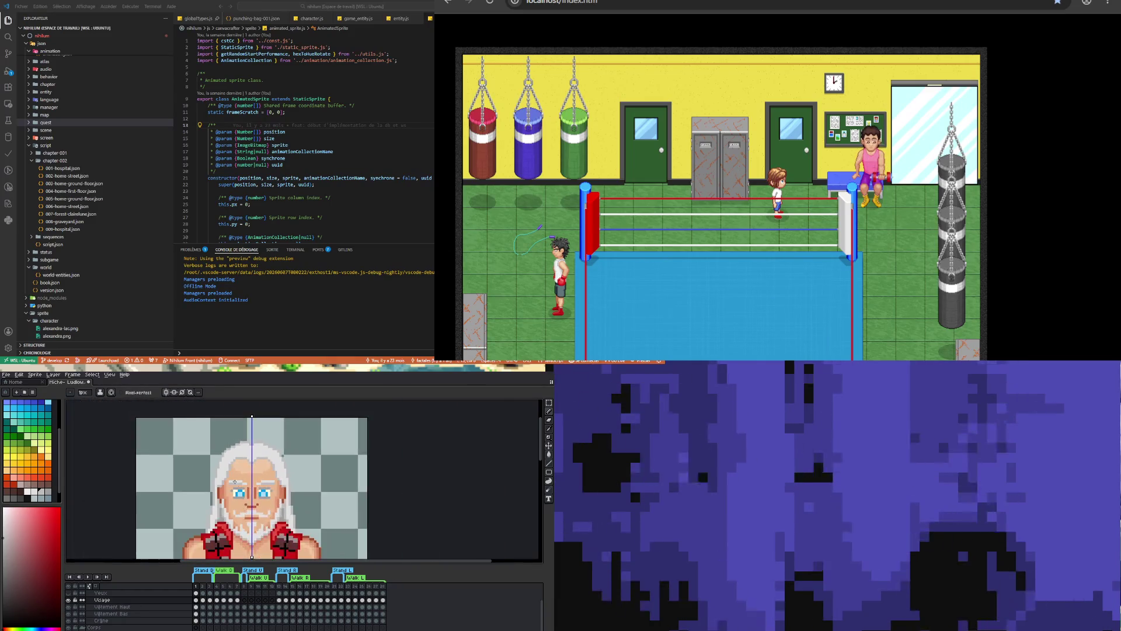
pyautogui.scroll(-2, 260, 519)
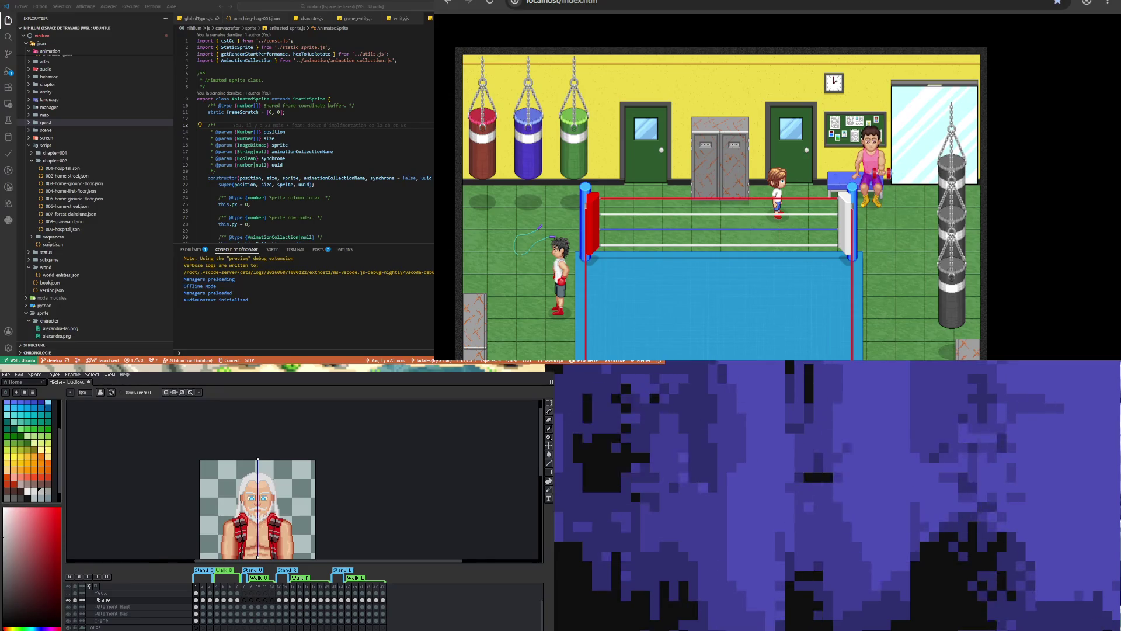
pyautogui.scroll(3, 259, 518)
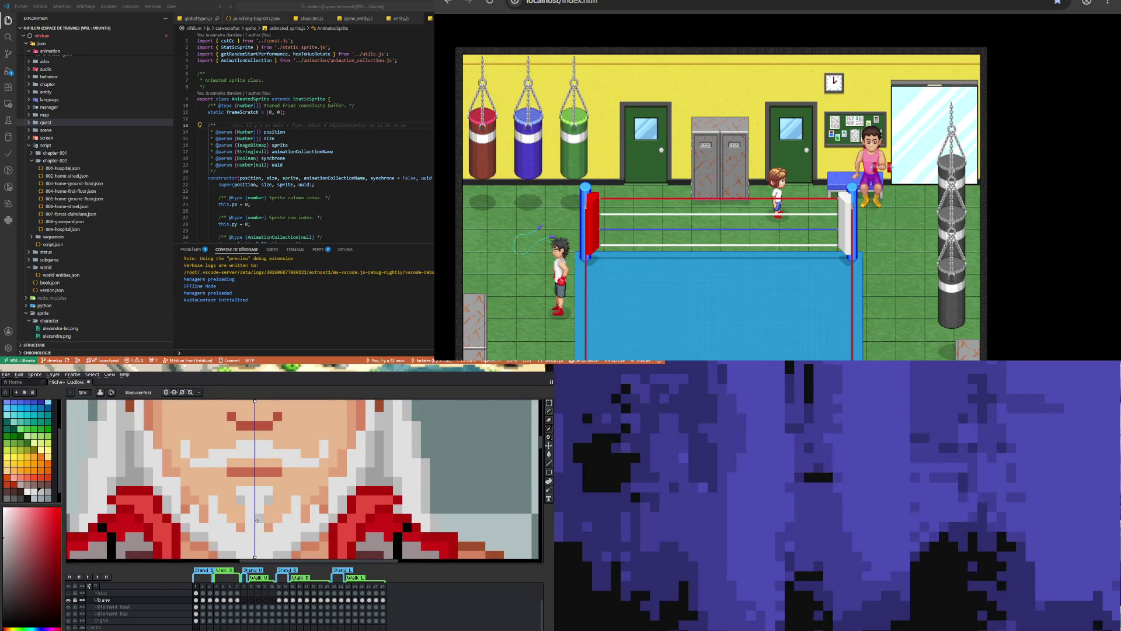
pyautogui.scroll(-1, 256, 520)
pyautogui.scroll(-2, 249, 535)
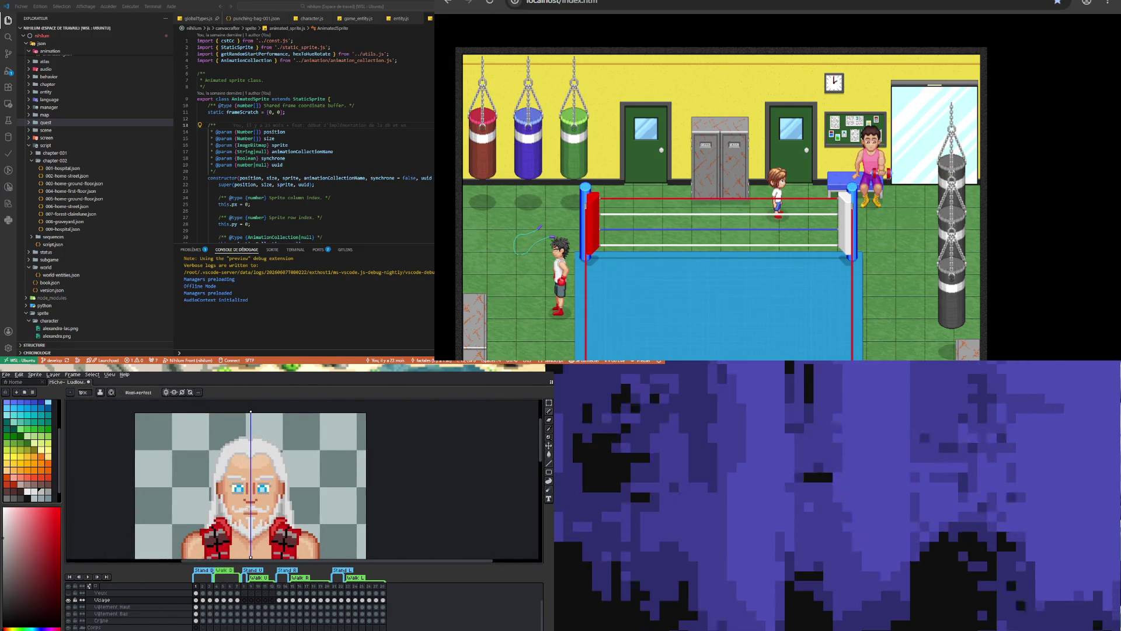
pyautogui.scroll(1, 249, 510)
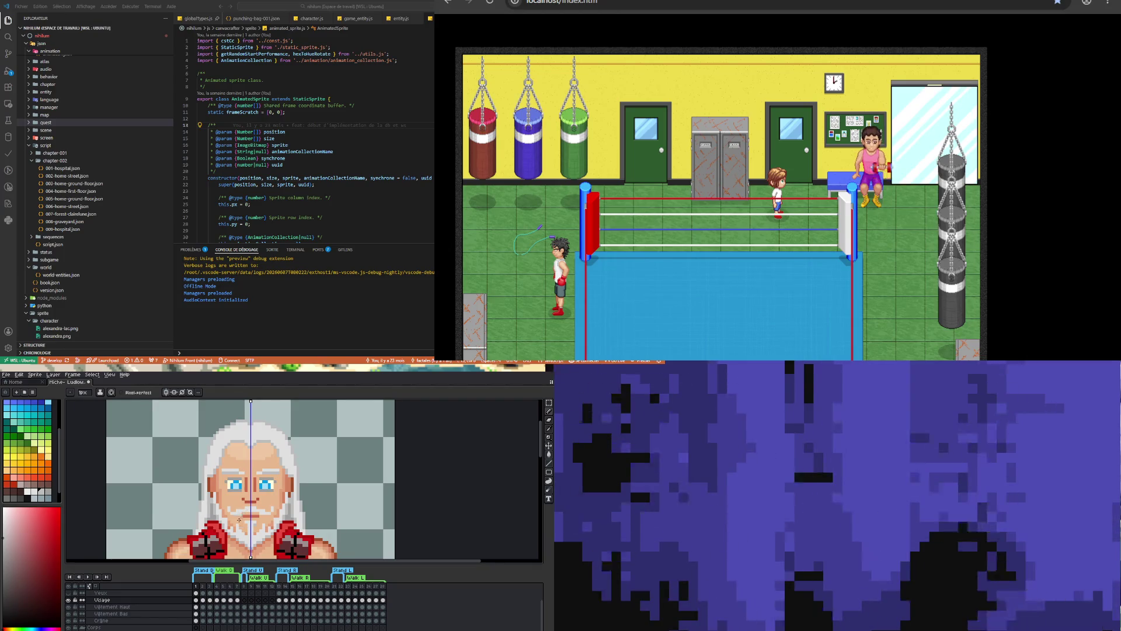
pyautogui.scroll(2, 240, 513)
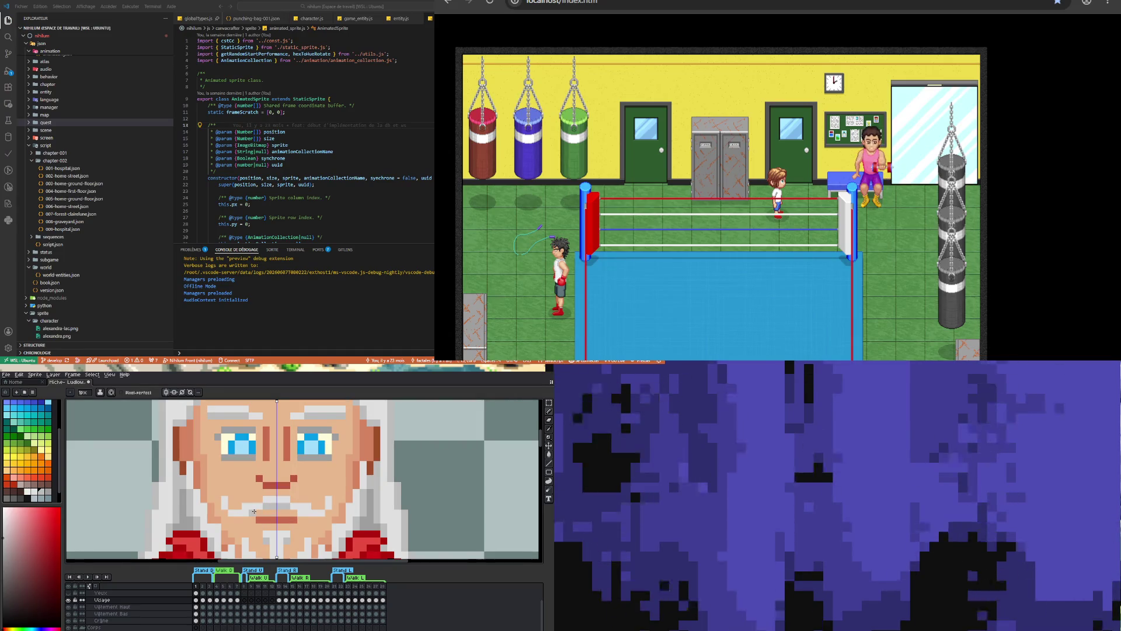
pyautogui.scroll(-2, 250, 515)
pyautogui.scroll(2, 250, 515)
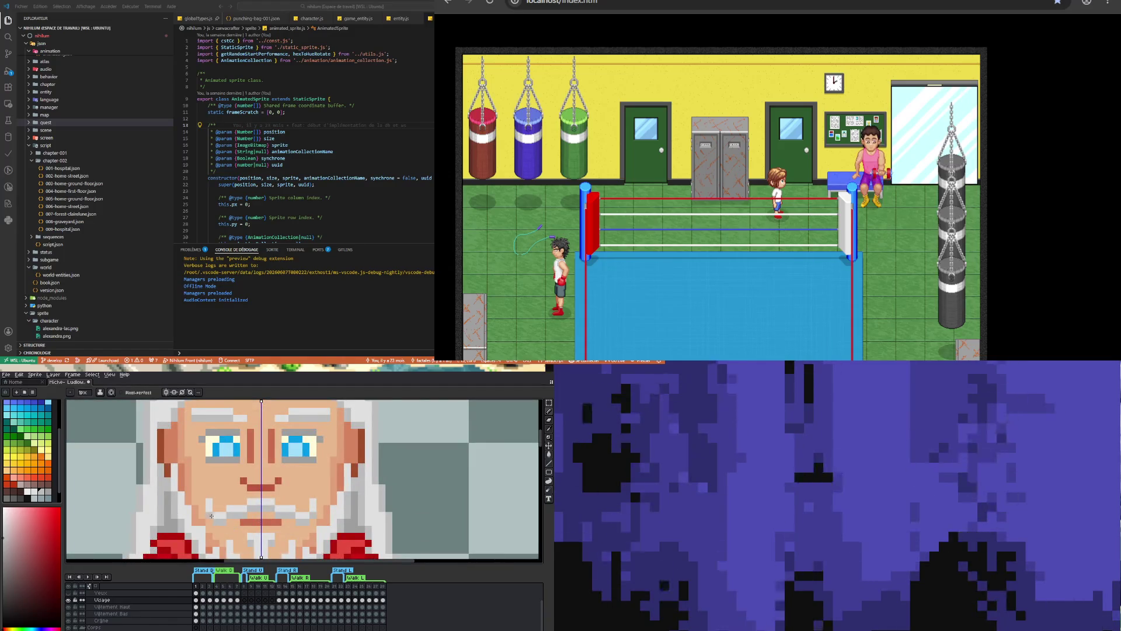
pyautogui.scroll(-2, 238, 512)
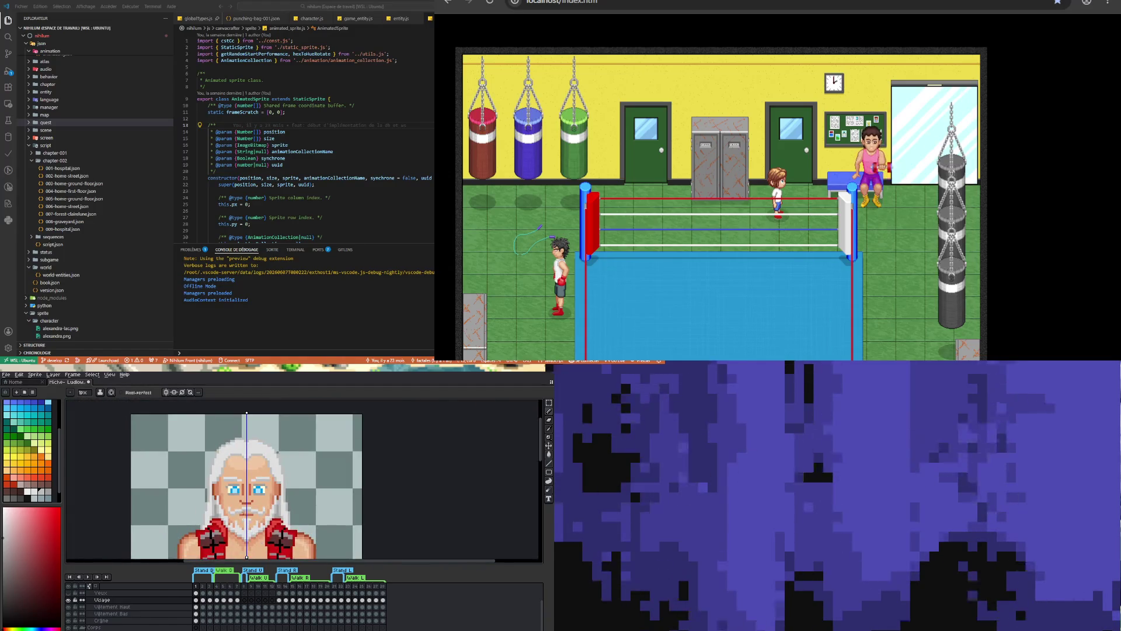
pyautogui.scroll(-2, 244, 511)
pyautogui.scroll(2, 245, 525)
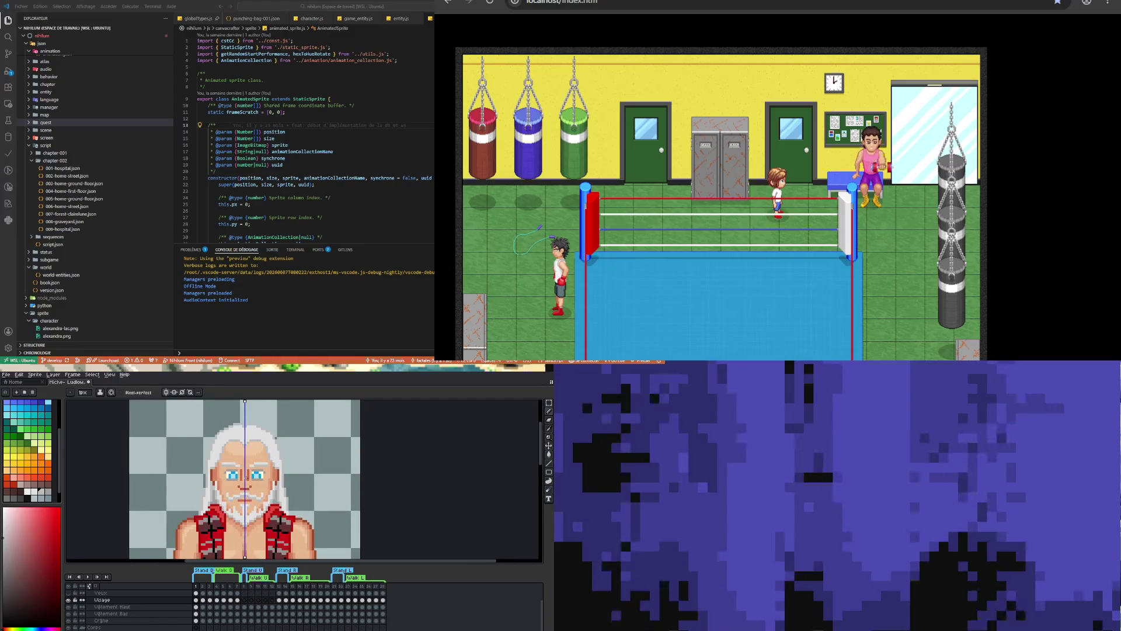
pyautogui.scroll(-2, 246, 477)
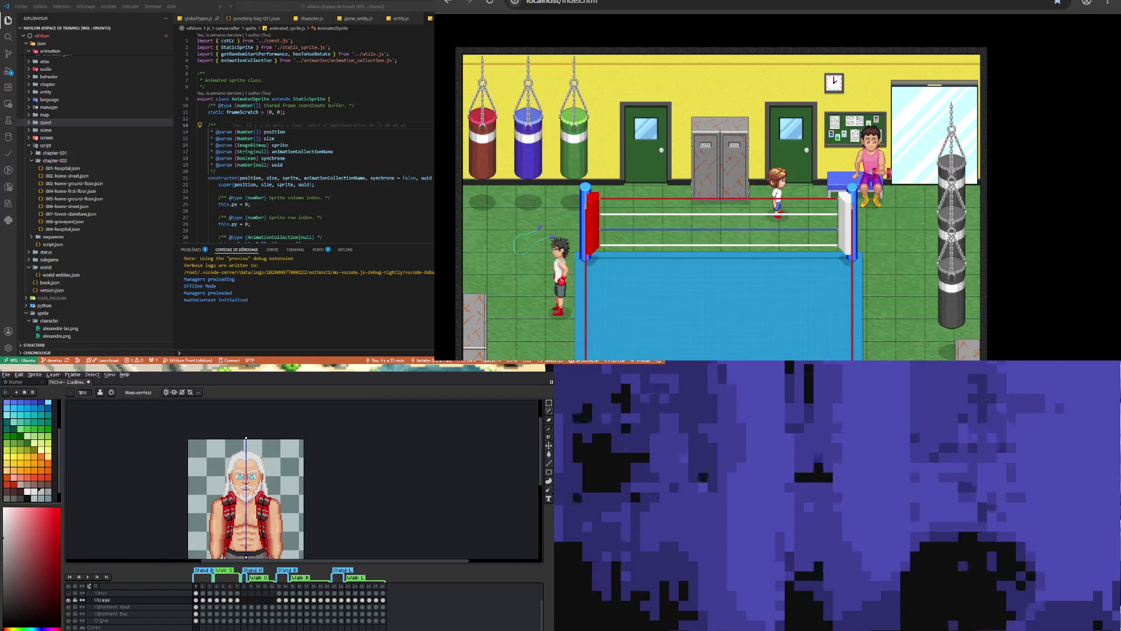
pyautogui.scroll(2, 254, 485)
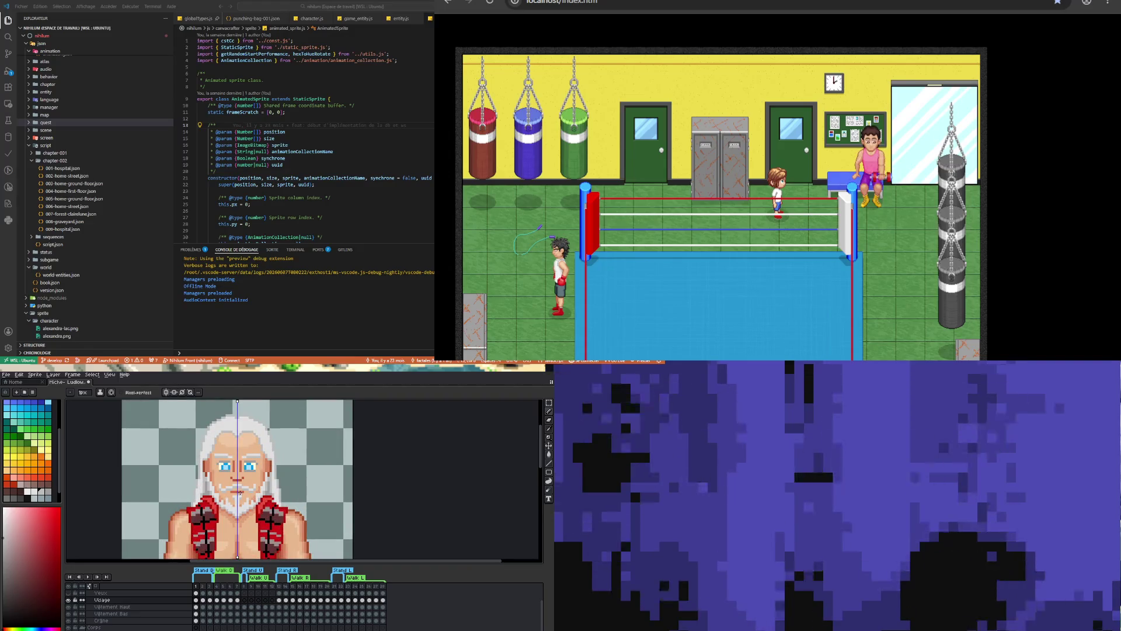
pyautogui.scroll(1, 228, 455)
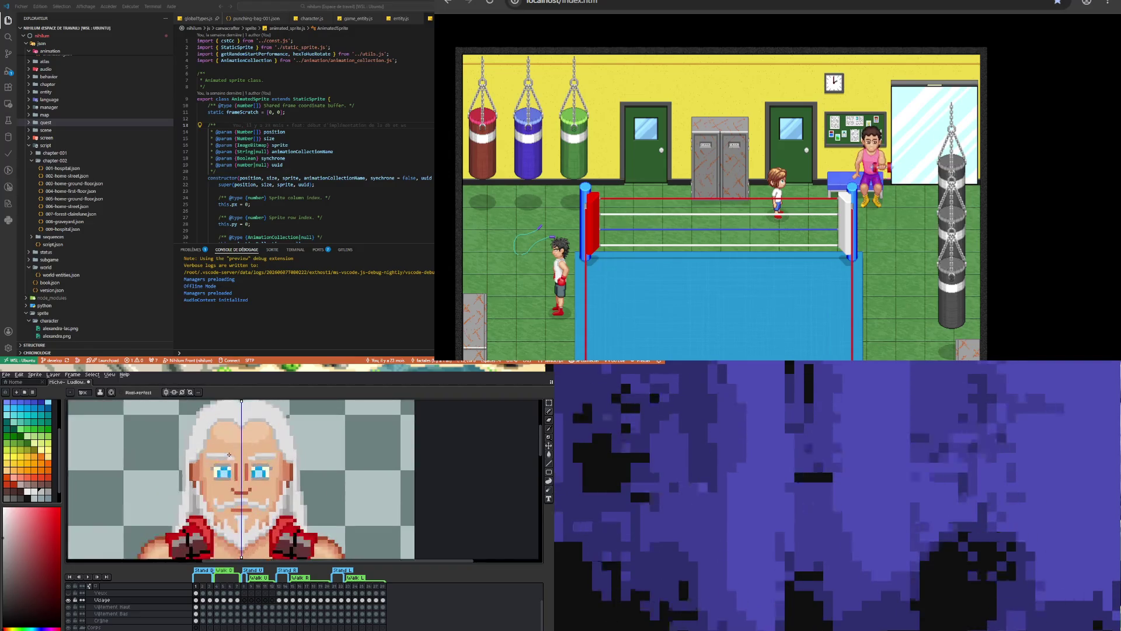
pyautogui.scroll(1, 209, 459)
pyautogui.scroll(1, 210, 459)
# Paint the left end of the left eyebrow light grey
pyautogui.press('i')
pyautogui.press('b')
pyautogui.click(186, 466)
pyautogui.scroll(-3, 200, 487)
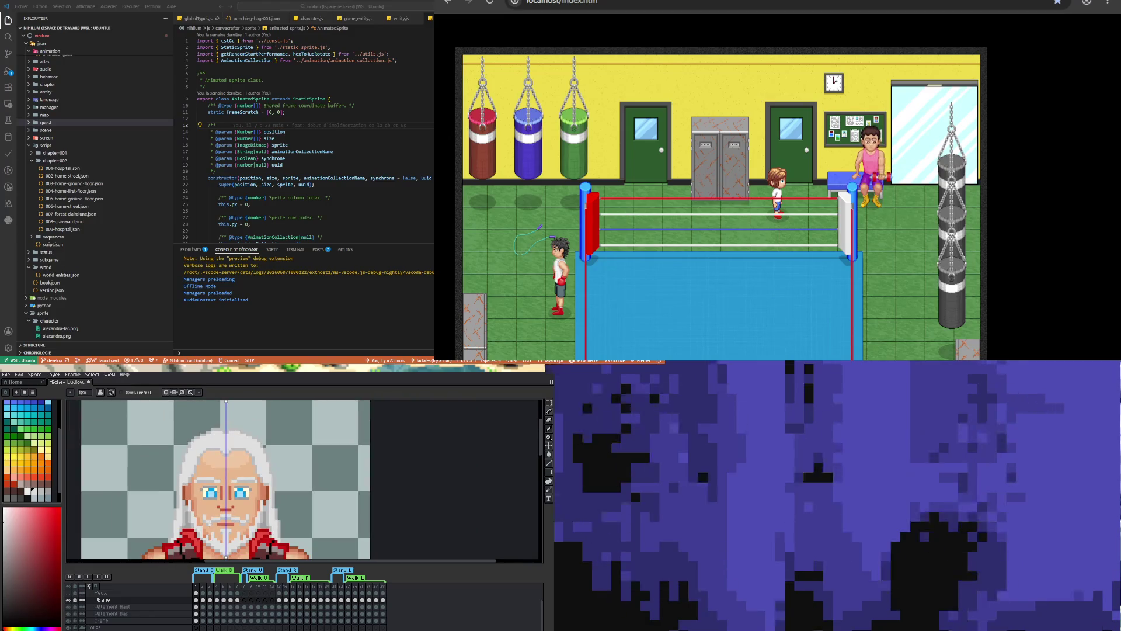
pyautogui.scroll(3, 199, 489)
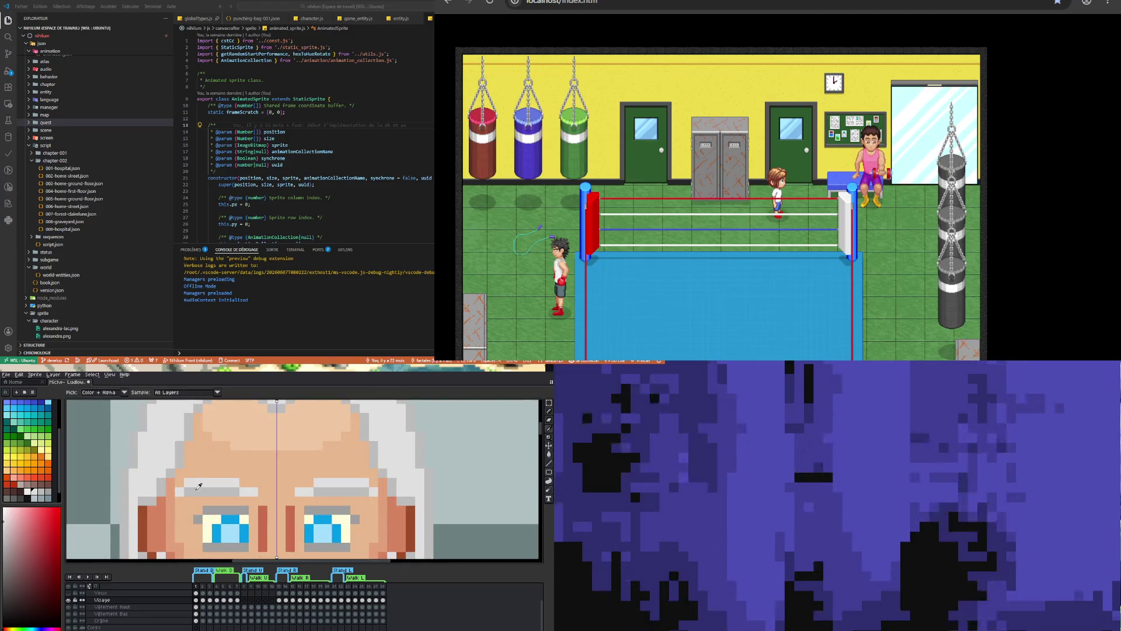
pyautogui.scroll(-1, 192, 492)
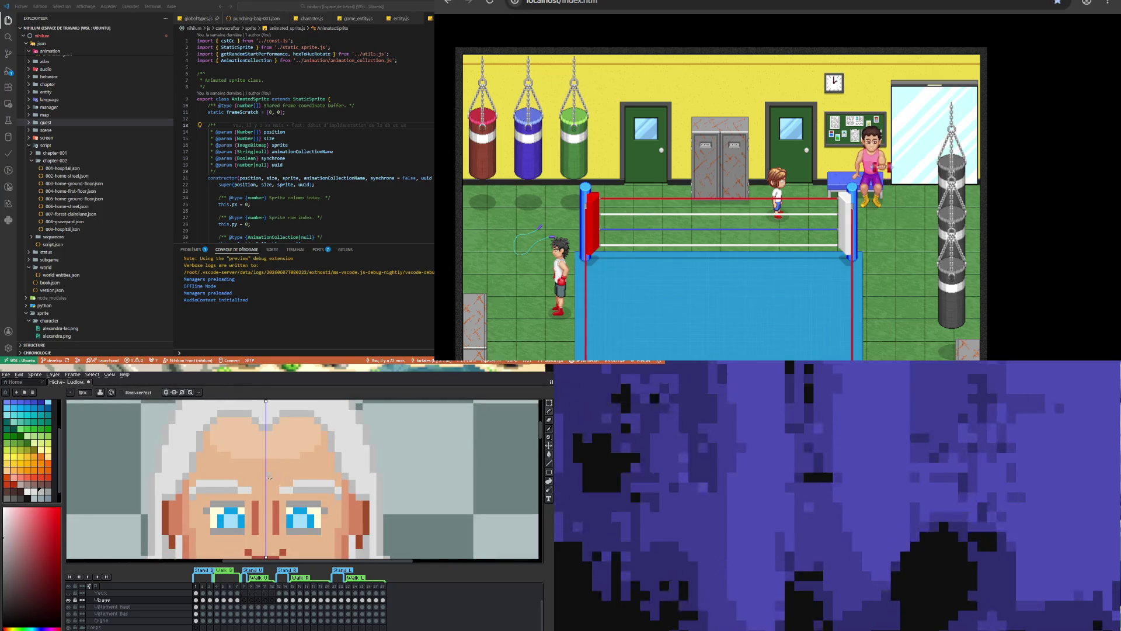
pyautogui.scroll(-2, 269, 477)
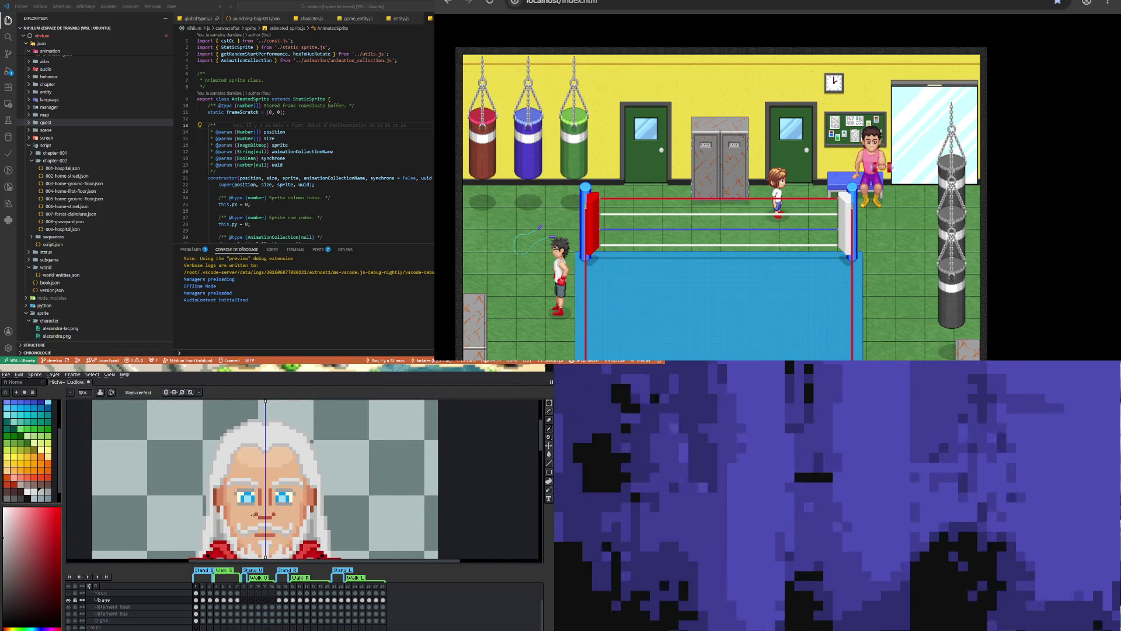
pyautogui.scroll(-2, 254, 514)
pyautogui.scroll(3, 252, 528)
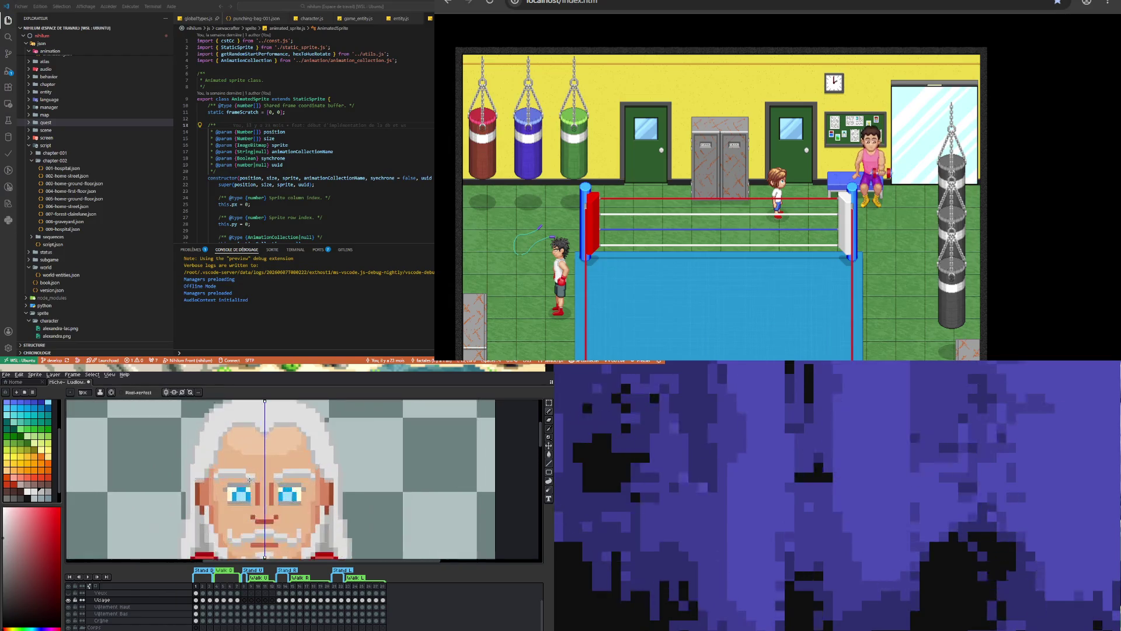
pyautogui.scroll(1, 243, 502)
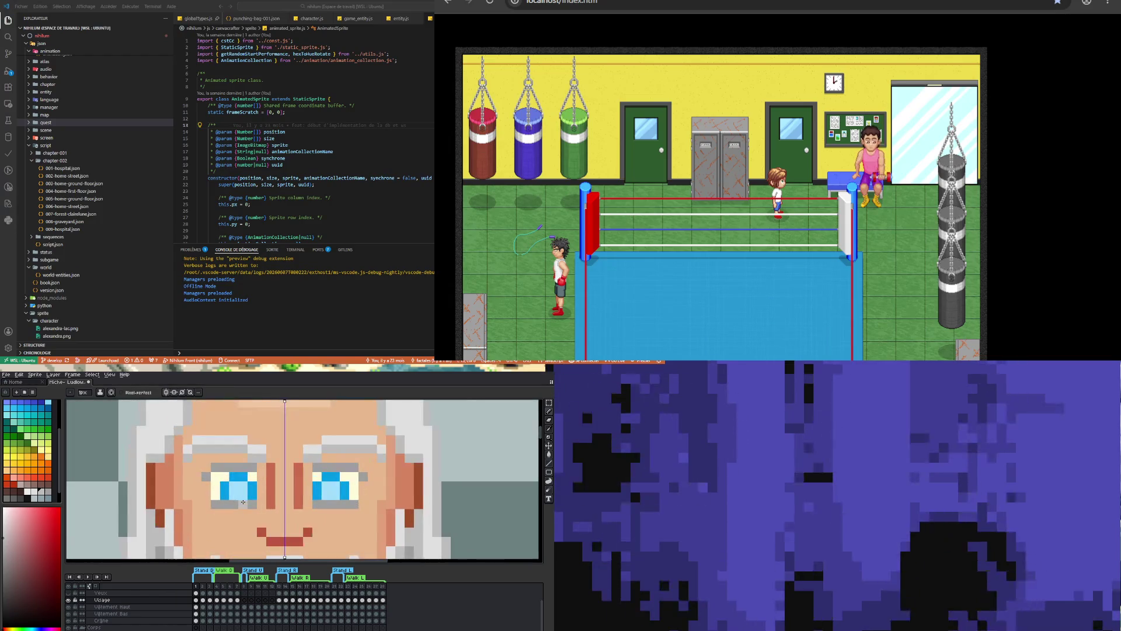
# Pick the eye's light blue as the drawing colour and turn off vertical symmetry
pyautogui.keyDown('alt'); pyautogui.click(245, 488); pyautogui.keyUp('alt')
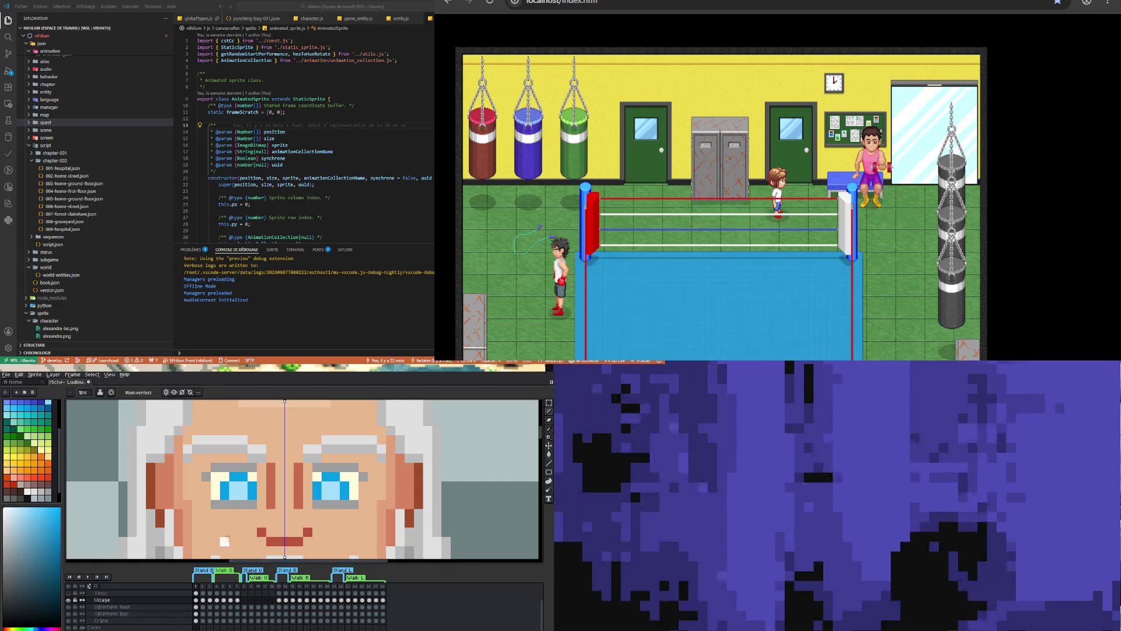
pyautogui.click(171, 394)
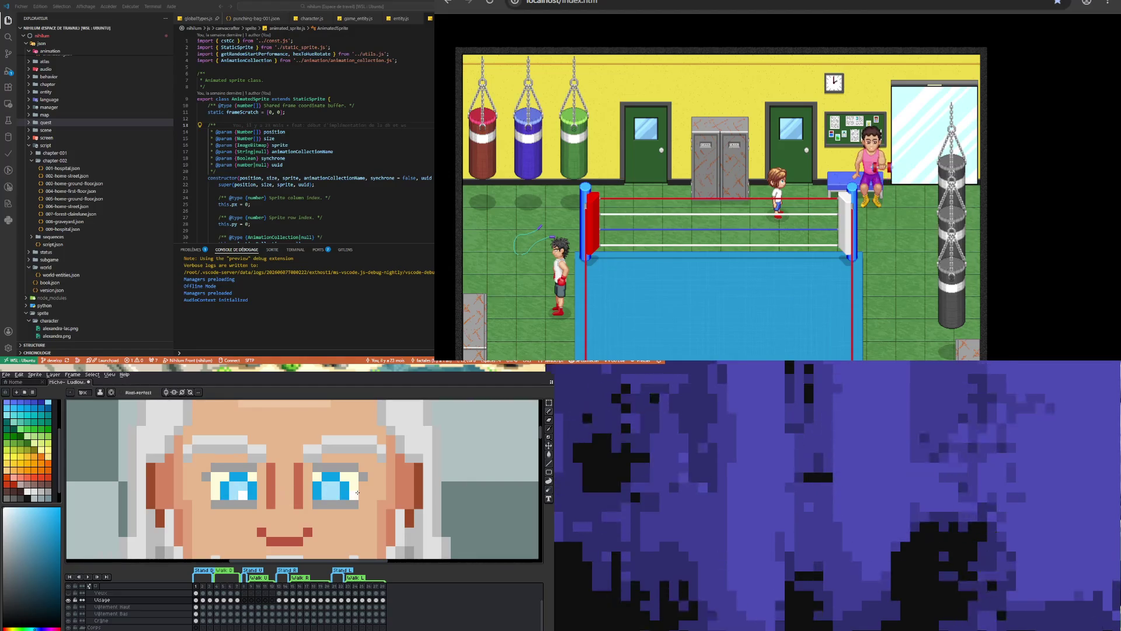
pyautogui.scroll(-4, 286, 496)
pyautogui.scroll(1, 254, 507)
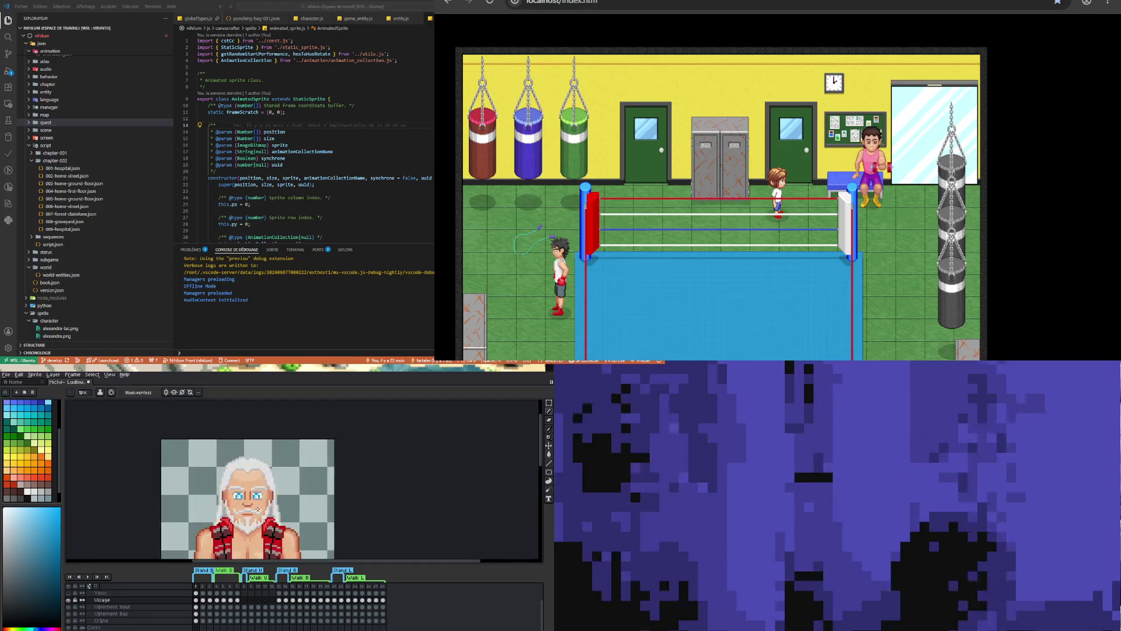
pyautogui.scroll(3, 254, 507)
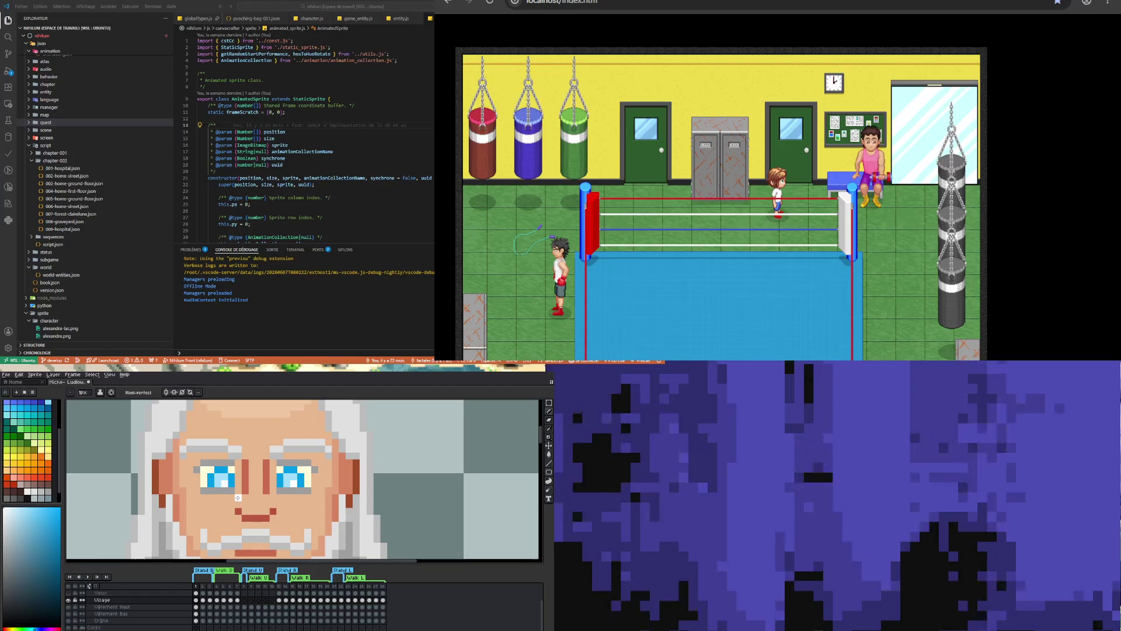
pyautogui.scroll(-5, 237, 498)
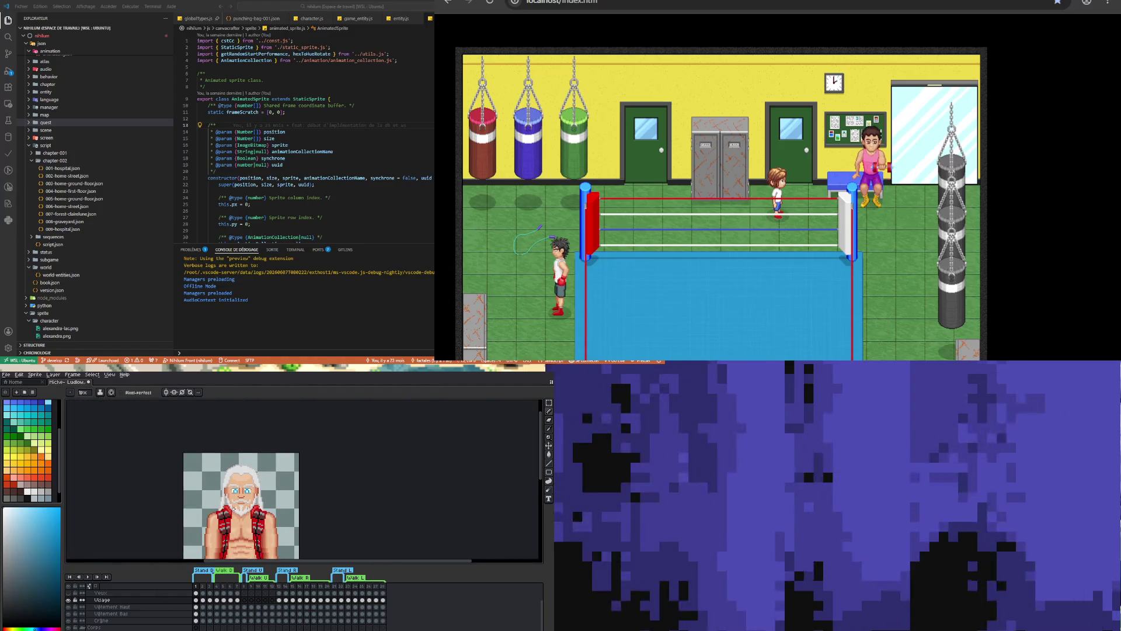
pyautogui.scroll(4, 238, 492)
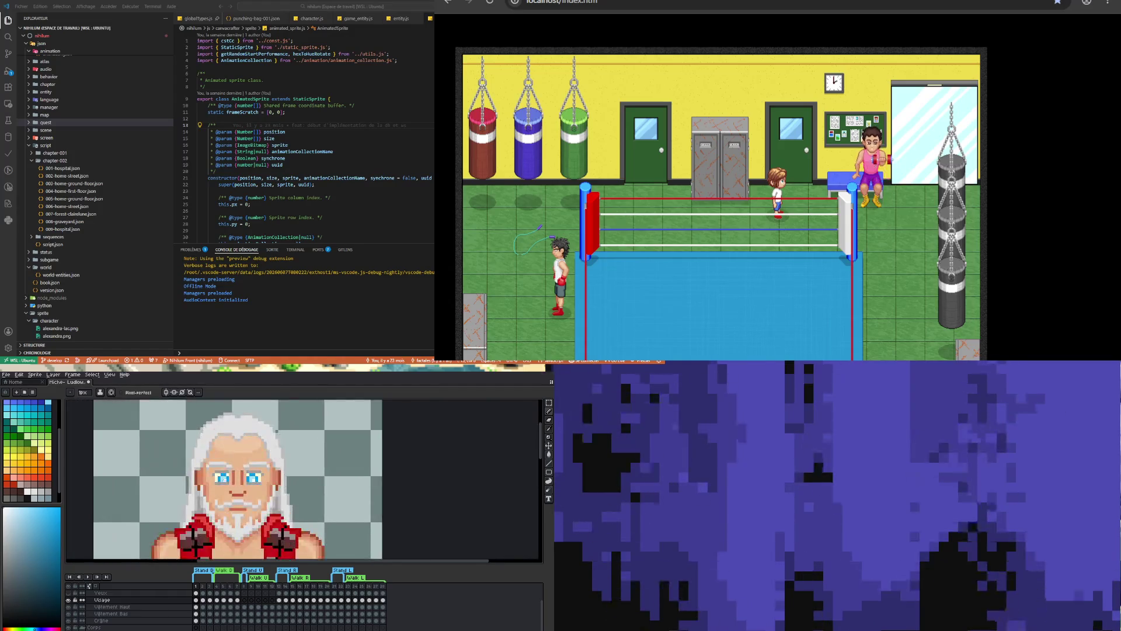
pyautogui.scroll(2, 239, 492)
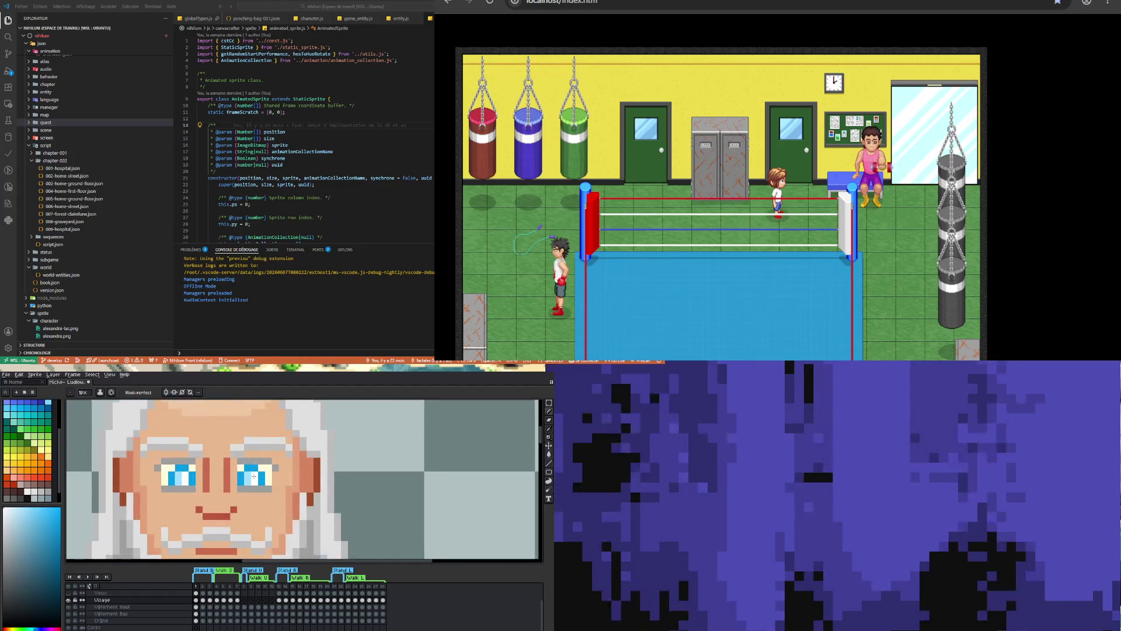
pyautogui.scroll(-4, 240, 500)
pyautogui.scroll(-1, 238, 511)
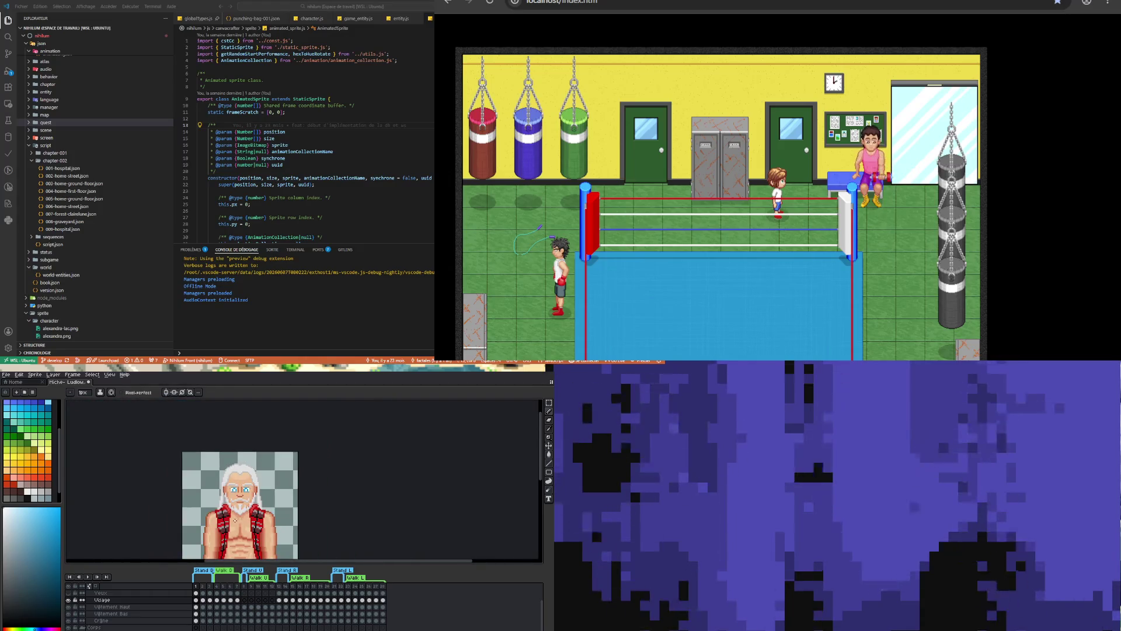
pyautogui.scroll(2, 234, 516)
pyautogui.scroll(2, 234, 514)
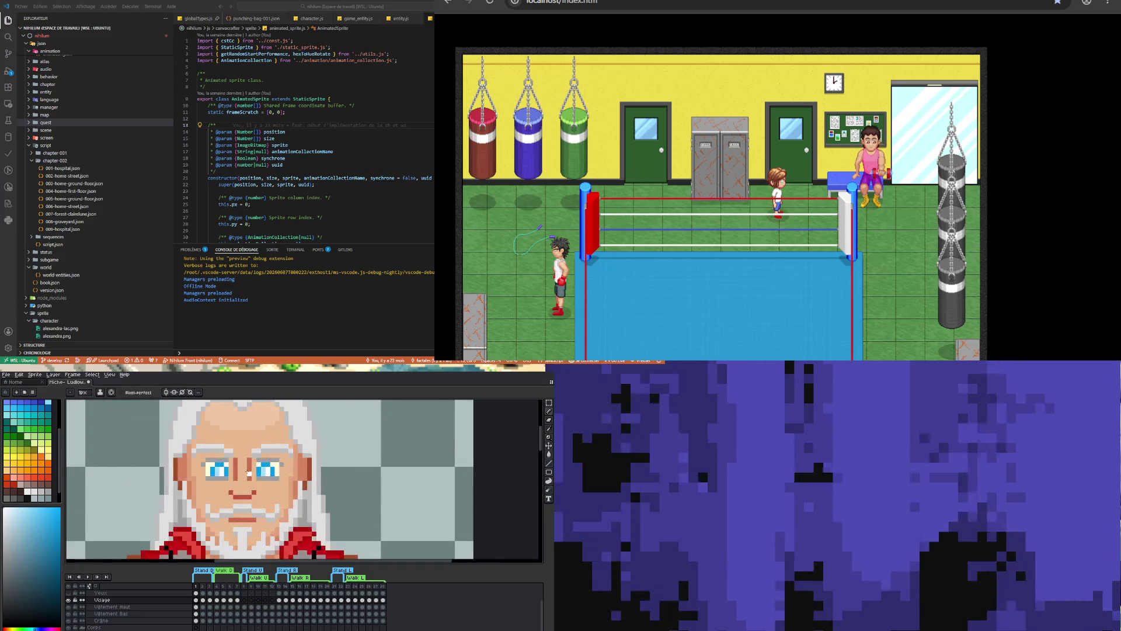
# Lasso-select the area around the right eye, flip it horizontally, and drop the selection
pyautogui.press('q')
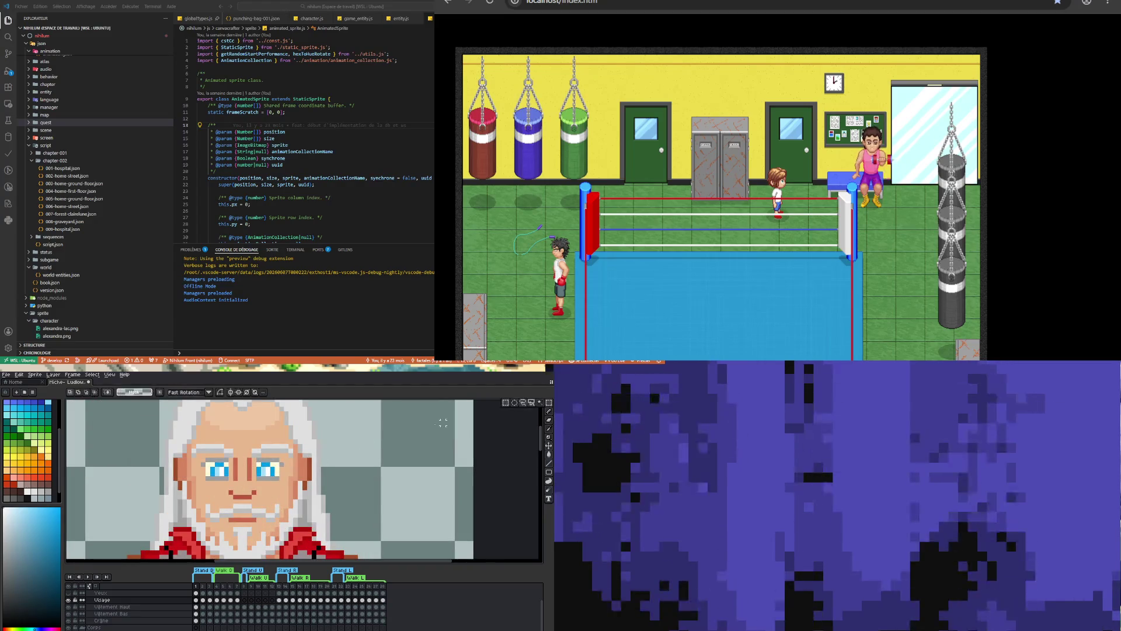
pyautogui.scroll(1, 245, 467)
pyautogui.moveTo(303, 450)
pyautogui.mouseDown()
pyautogui.moveTo(336, 494)
pyautogui.moveTo(295, 470)
pyautogui.moveTo(304, 450)
pyautogui.moveTo(176, 470)
pyautogui.mouseUp()
pyautogui.hotkey('shift', 'h')
pyautogui.hotkey('ctrl', 'd')
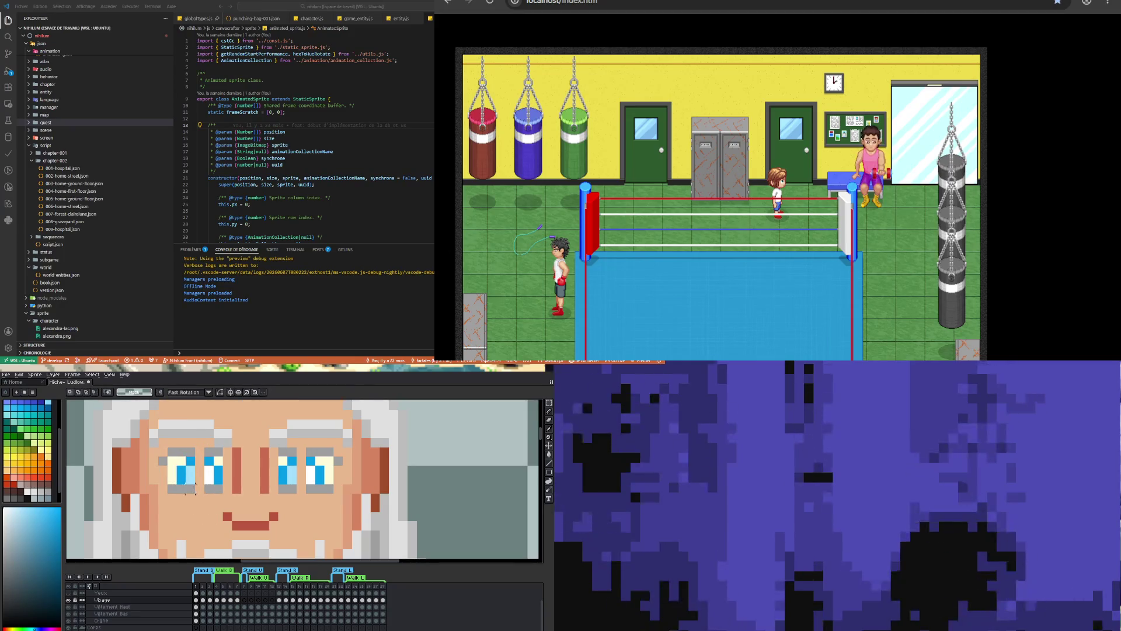
# Repaint single eye pixels, trading blue and pale cyan between the left and right eyes
pyautogui.press('b')
pyautogui.keyDown('alt'); pyautogui.click(198, 489); pyautogui.keyUp('alt')
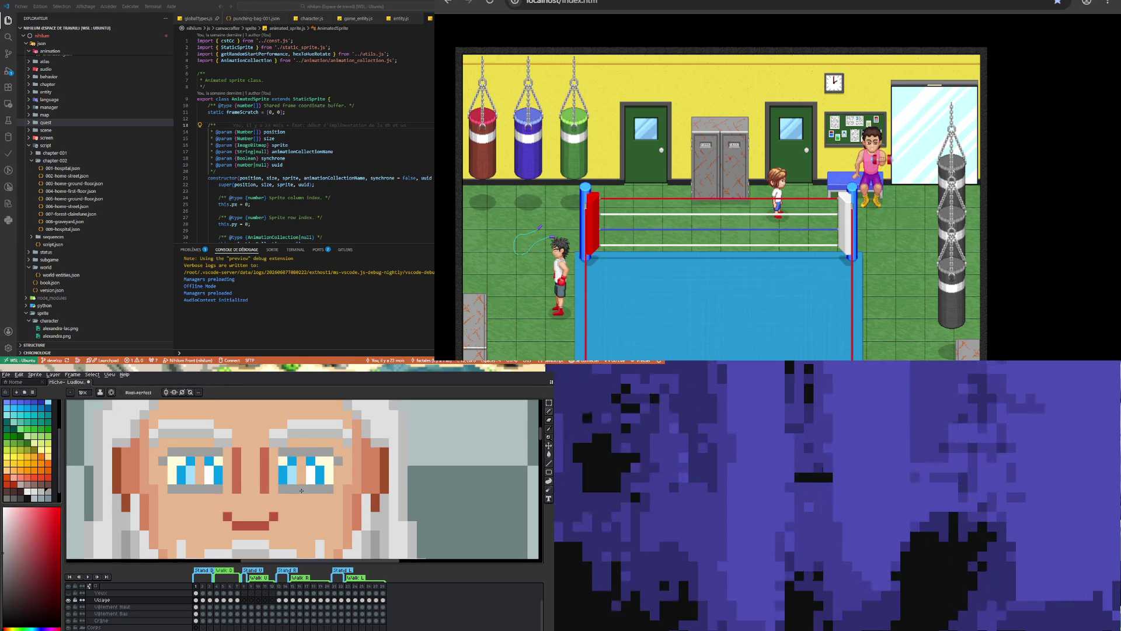
pyautogui.keyDown('alt'); pyautogui.click(303, 461); pyautogui.keyUp('alt')
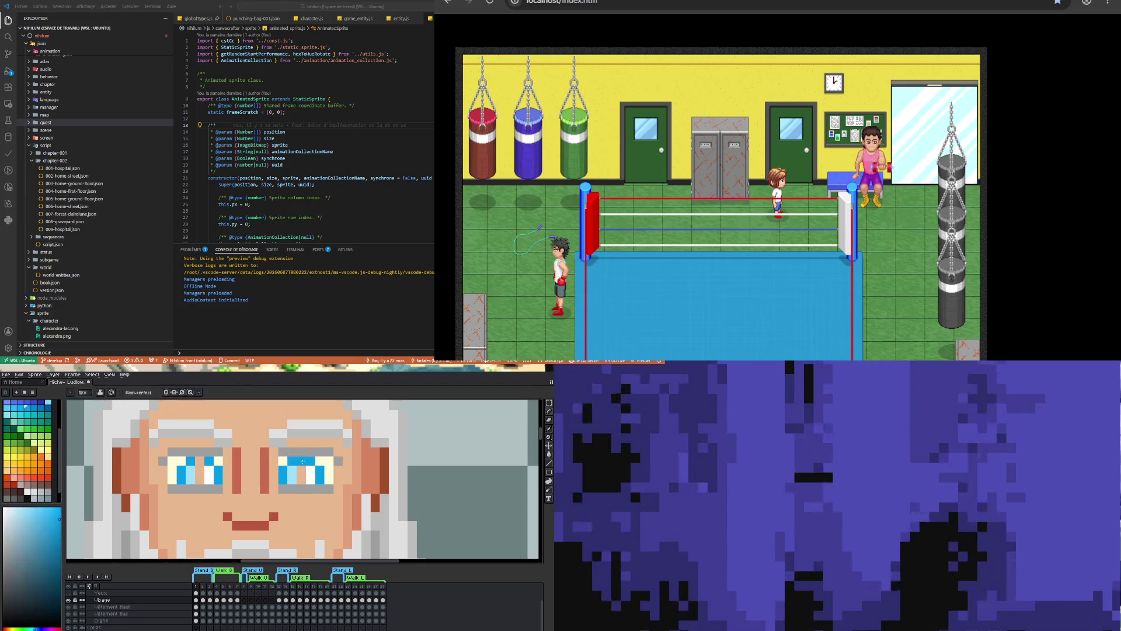
pyautogui.click(196, 460)
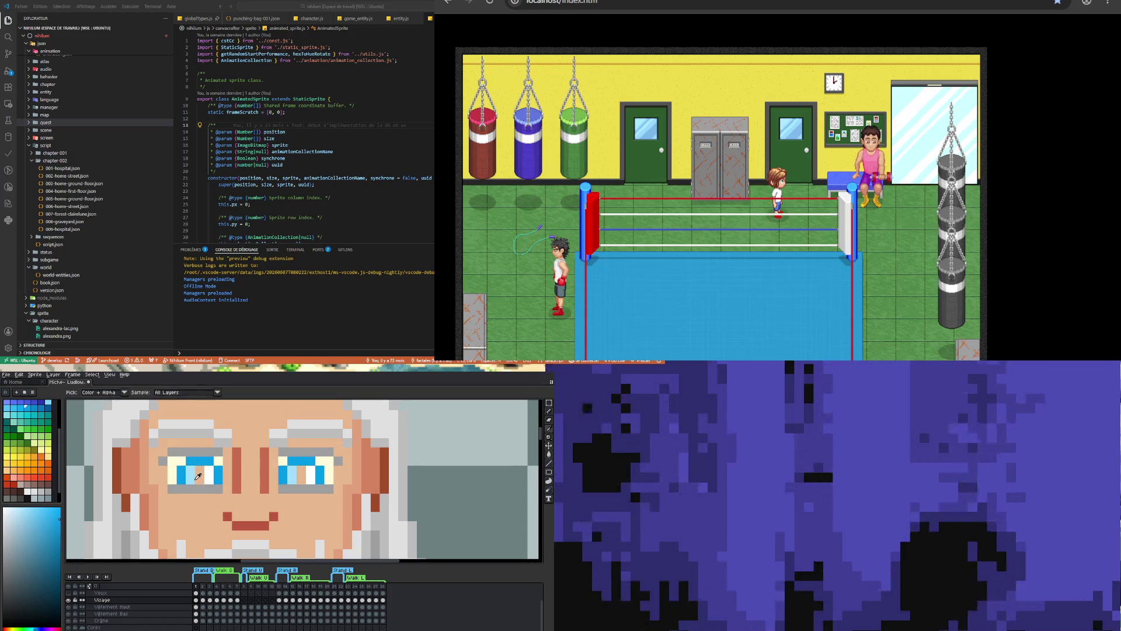
pyautogui.keyDown('alt'); pyautogui.click(198, 478); pyautogui.keyUp('alt')
pyautogui.click(301, 479)
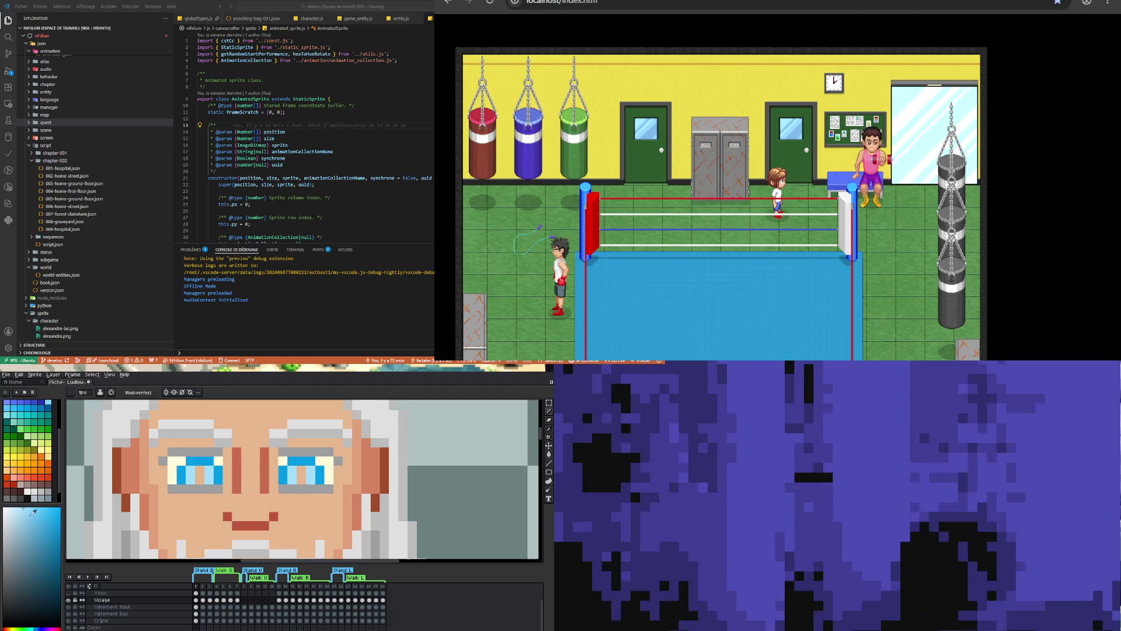
pyautogui.click(28, 484)
pyautogui.click(198, 473)
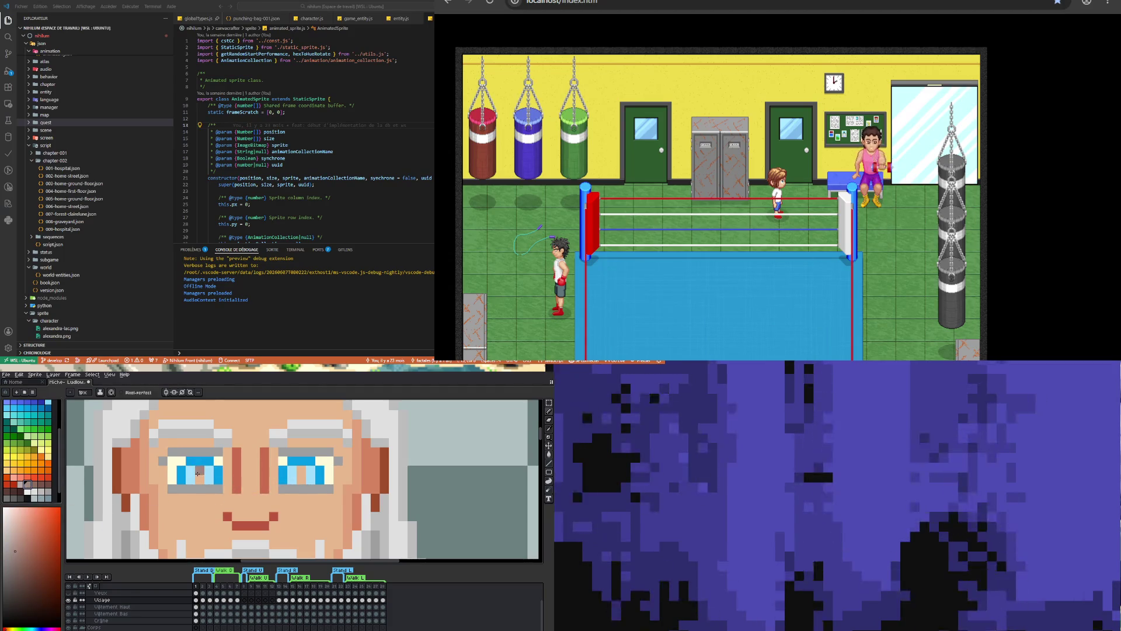
pyautogui.click(28, 492)
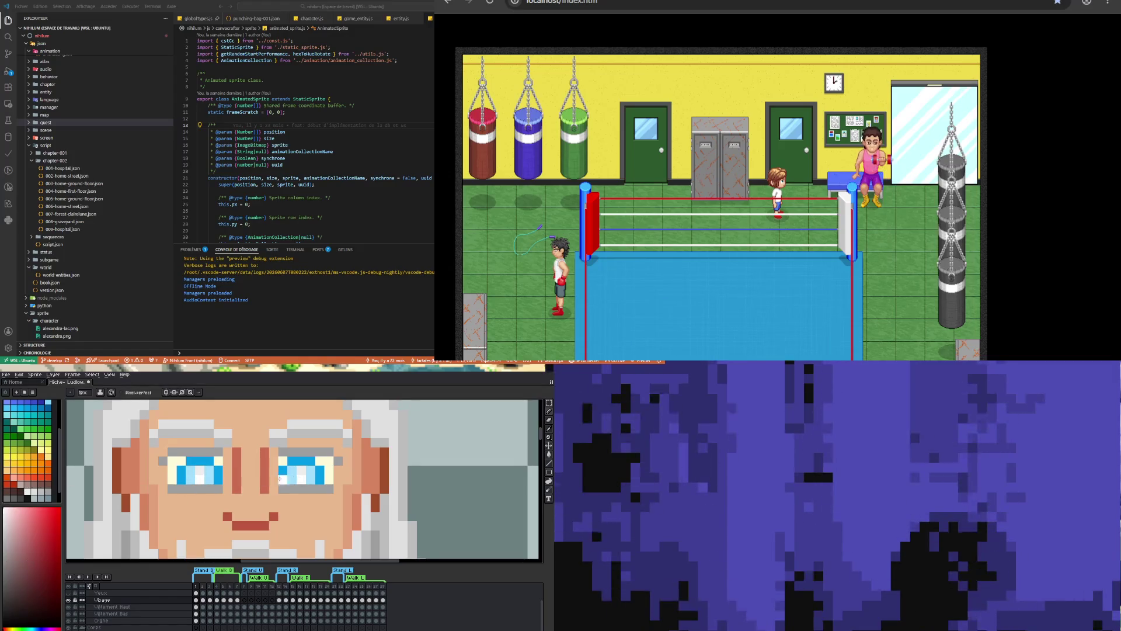
# Select a 2x2 block at the left eye corner, then release and clear the selection
pyautogui.scroll(-4, 279, 479)
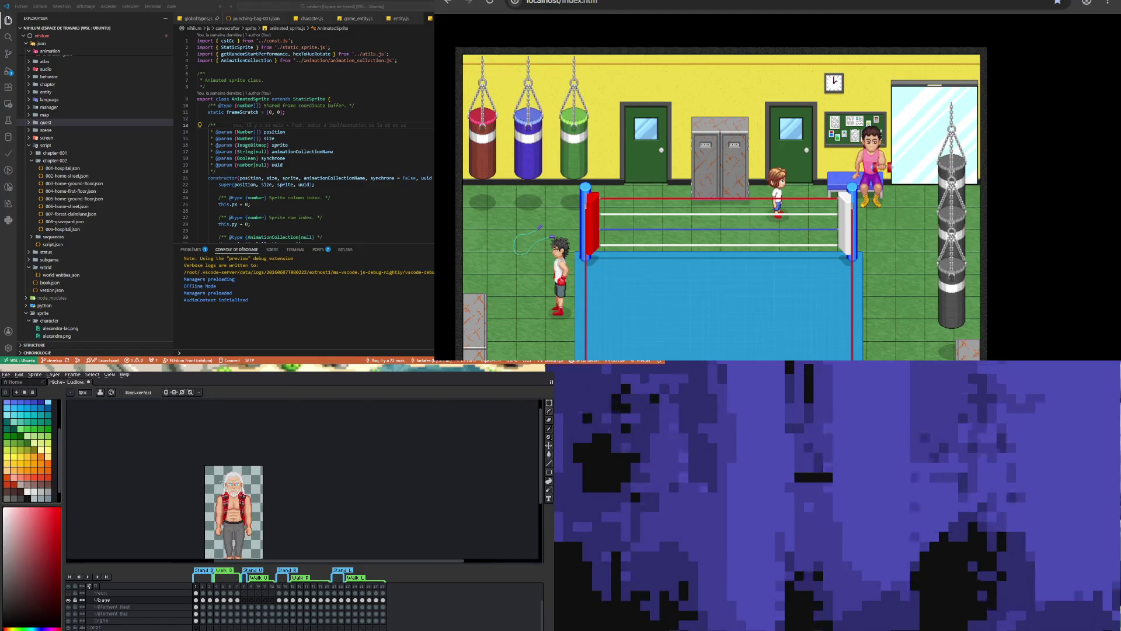
pyautogui.scroll(4, 230, 480)
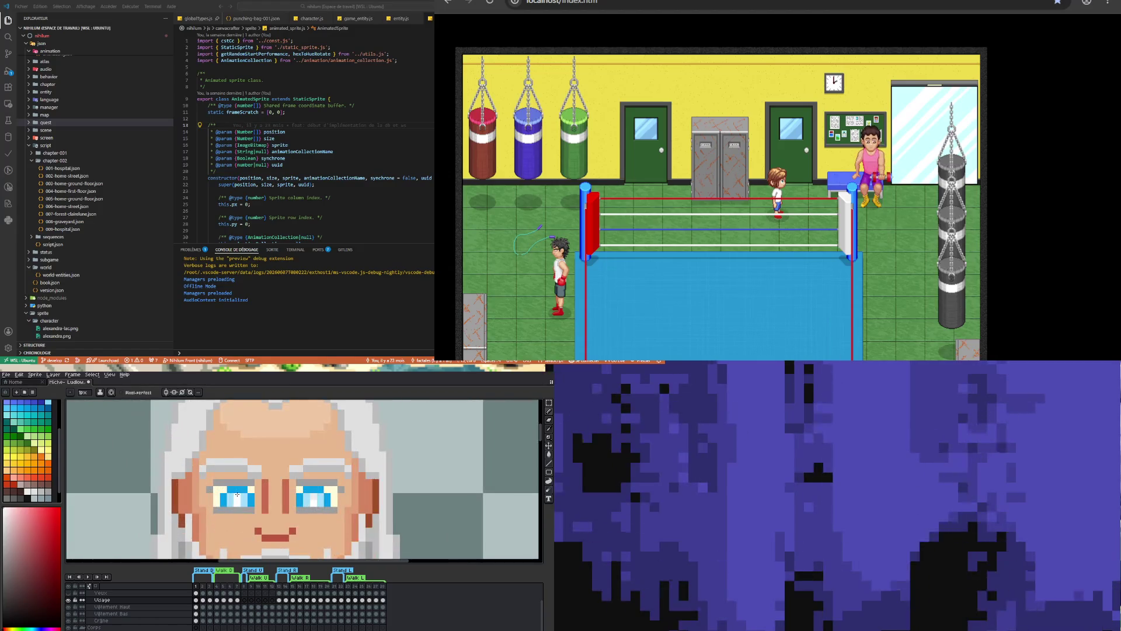
pyautogui.press('m')
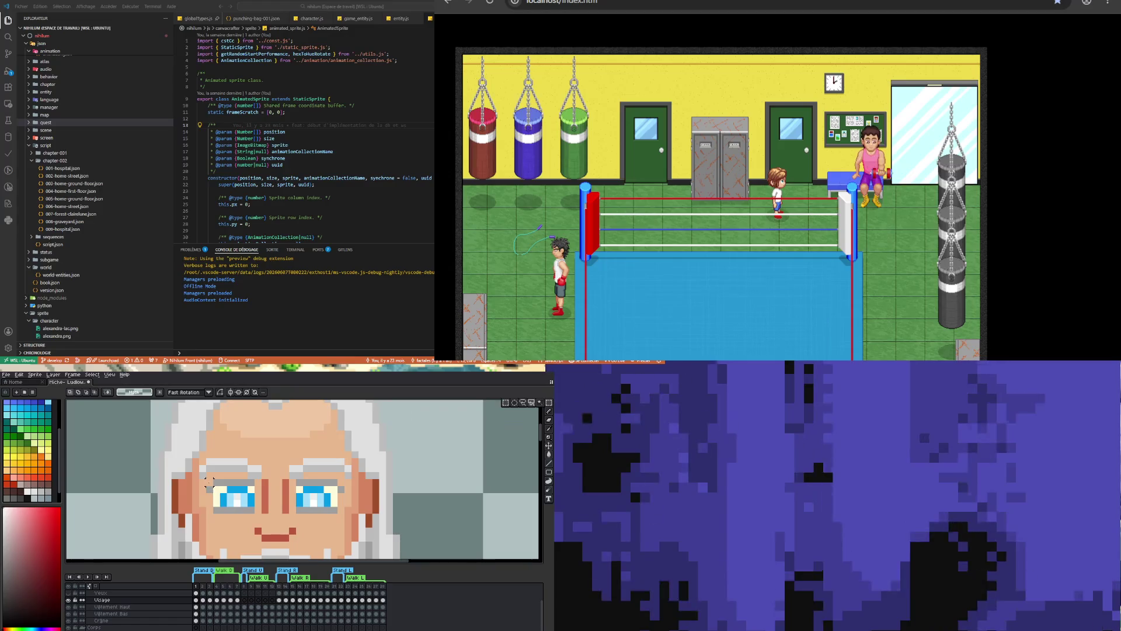
pyautogui.moveTo(205, 484); pyautogui.dragTo(222, 501)
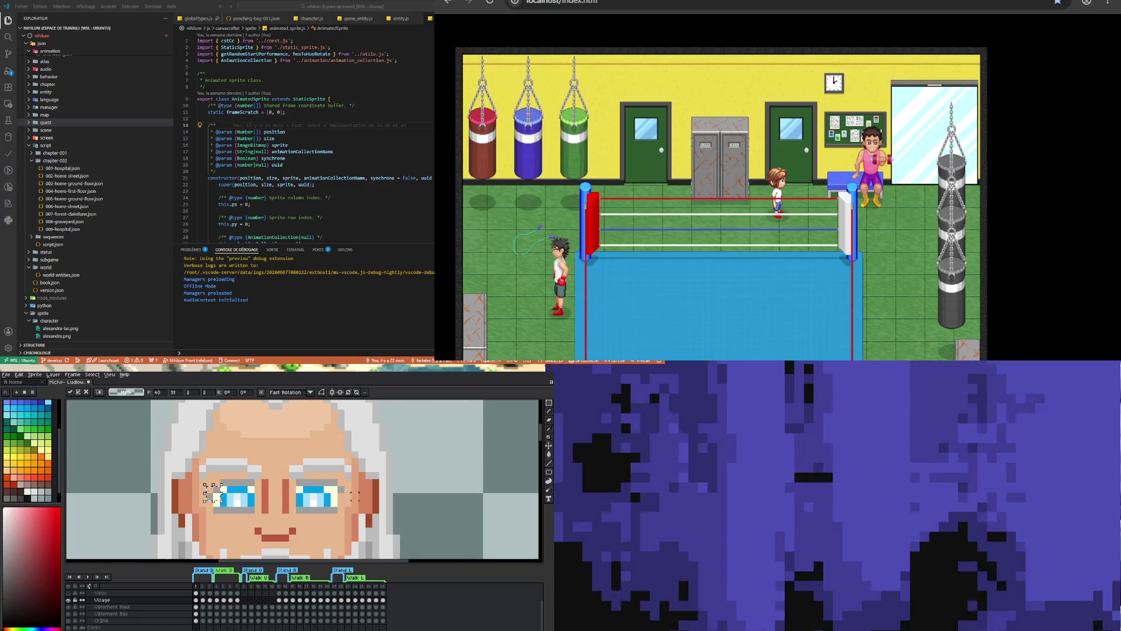
pyautogui.click(338, 486)
pyautogui.hotkey('ctrl', 'd')
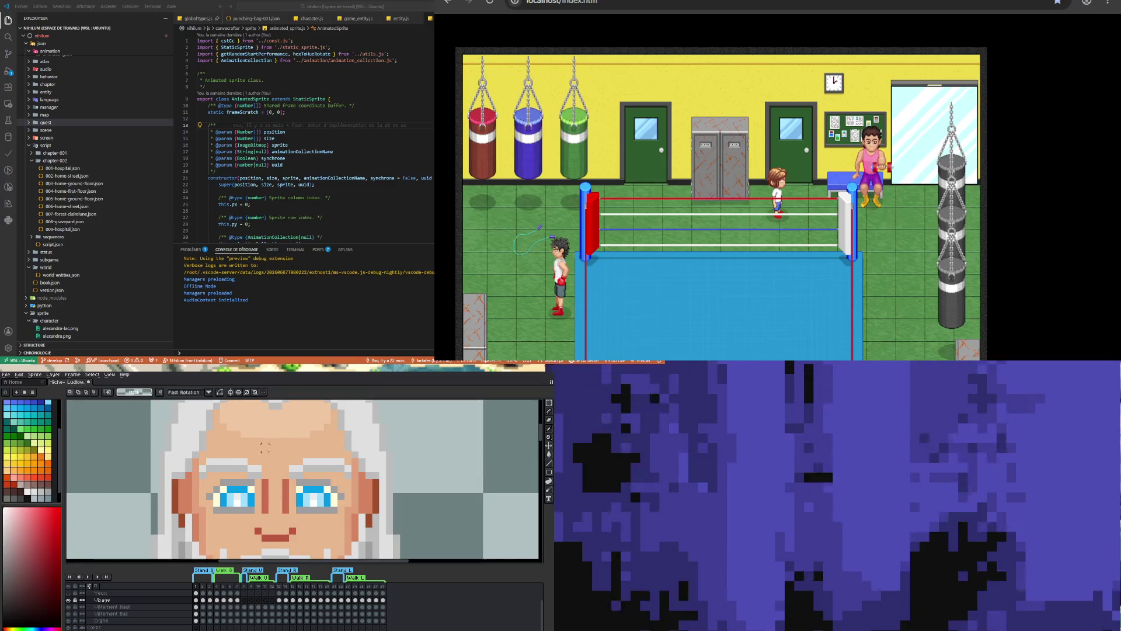
pyautogui.scroll(-4, 293, 472)
pyautogui.scroll(-3, 250, 497)
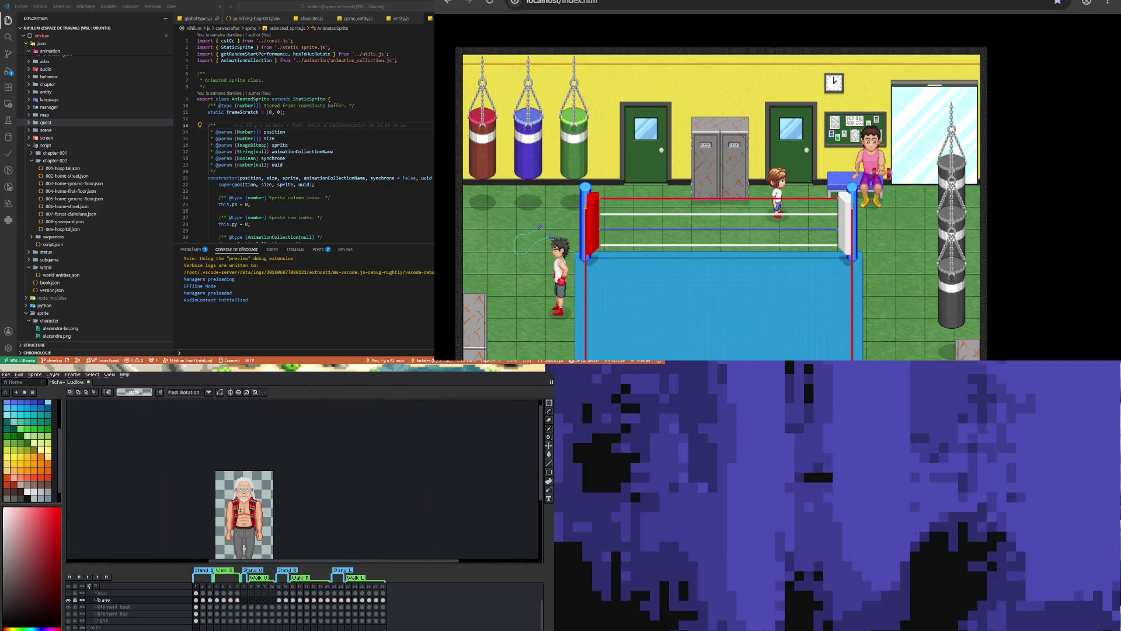
pyautogui.scroll(3, 254, 500)
pyautogui.scroll(4, 227, 479)
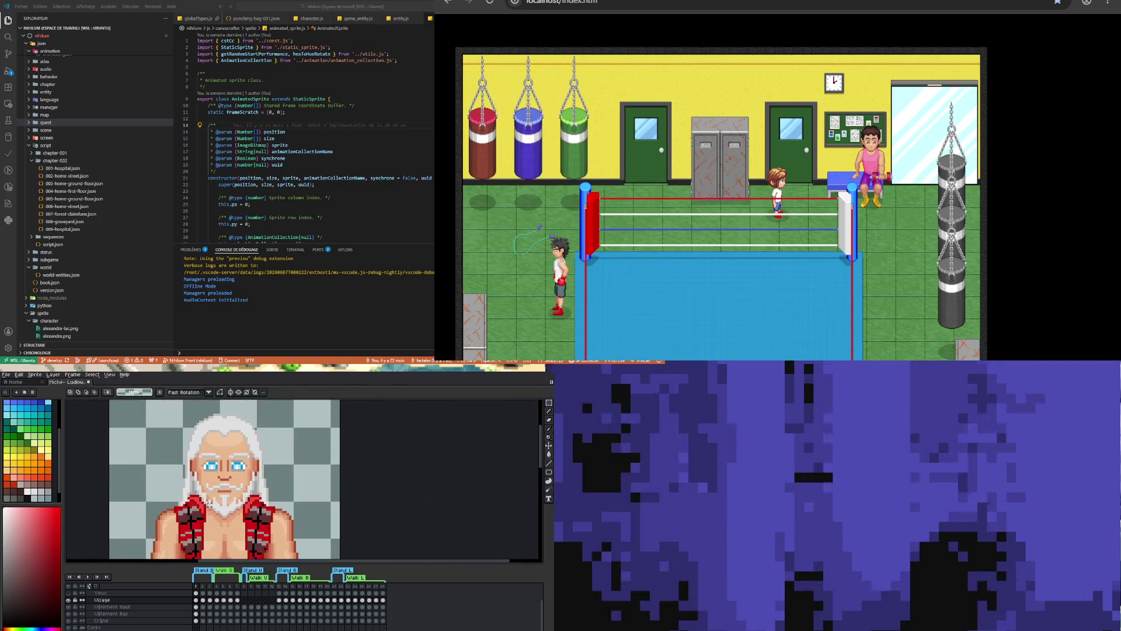
pyautogui.scroll(-2, 224, 479)
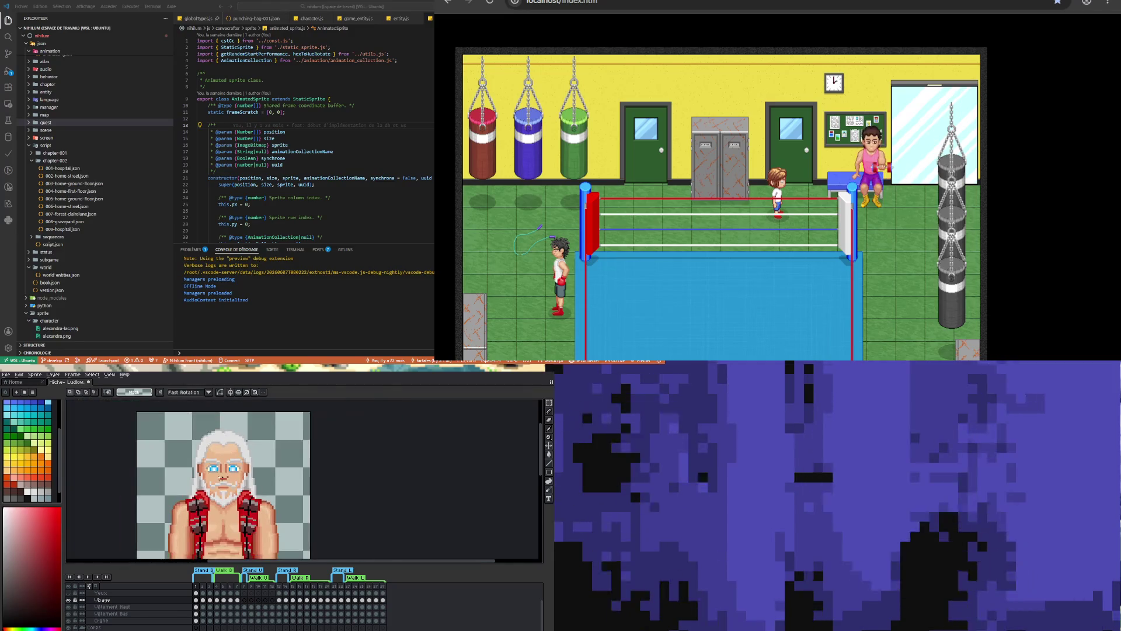
pyautogui.scroll(4, 199, 471)
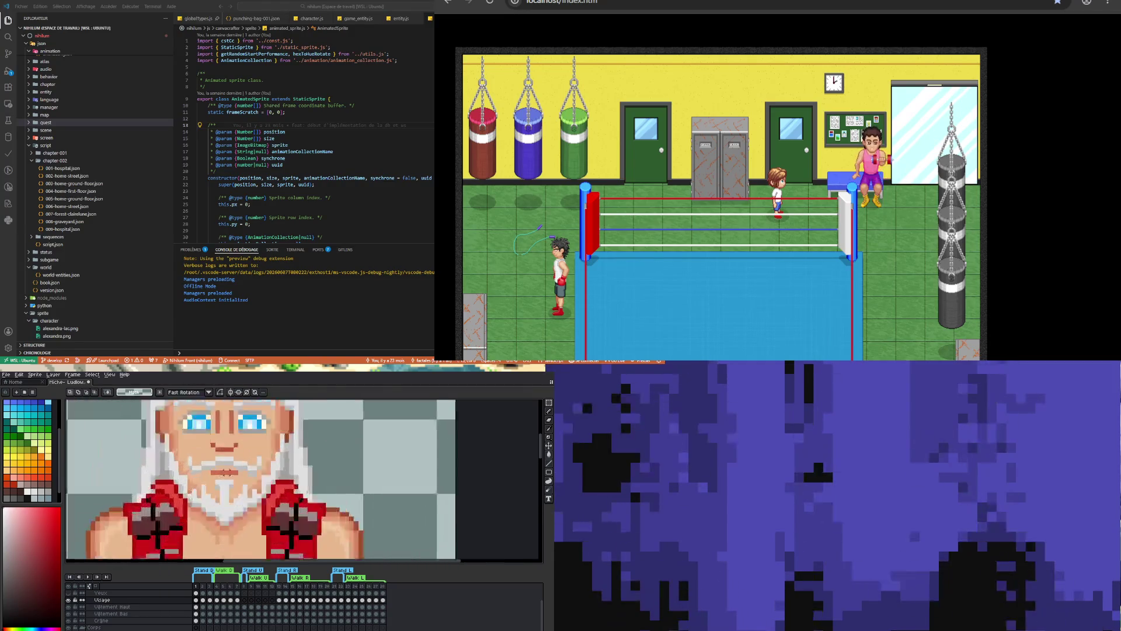
# Select the mouth and beard area, nudge it down one pixel, and commit the move
pyautogui.scroll(-5, 239, 472)
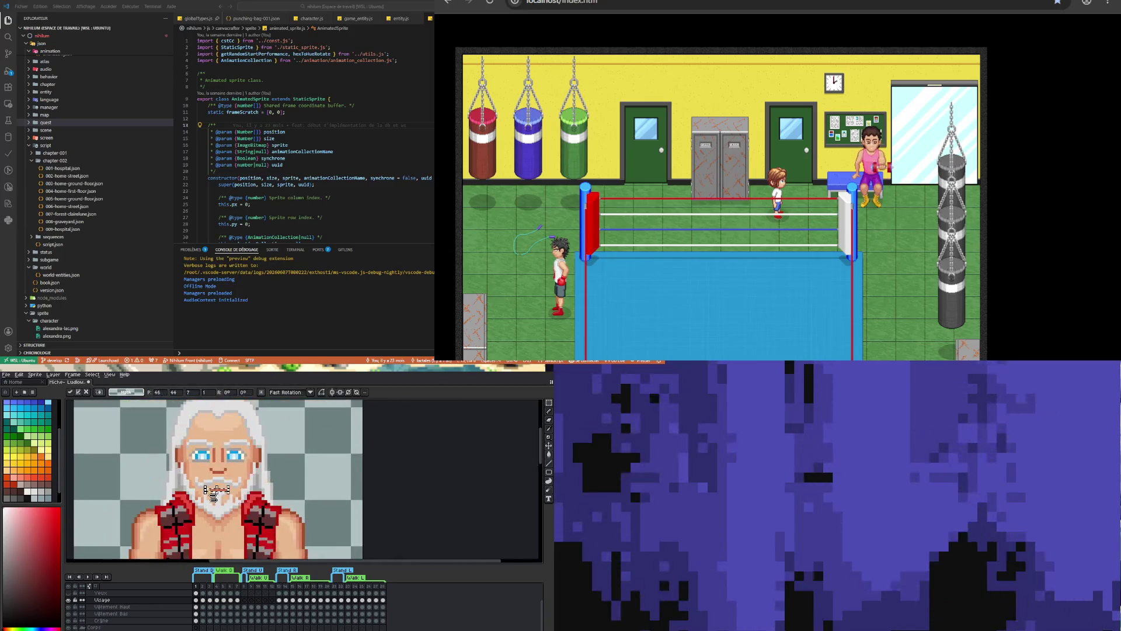
pyautogui.scroll(4, 154, 495)
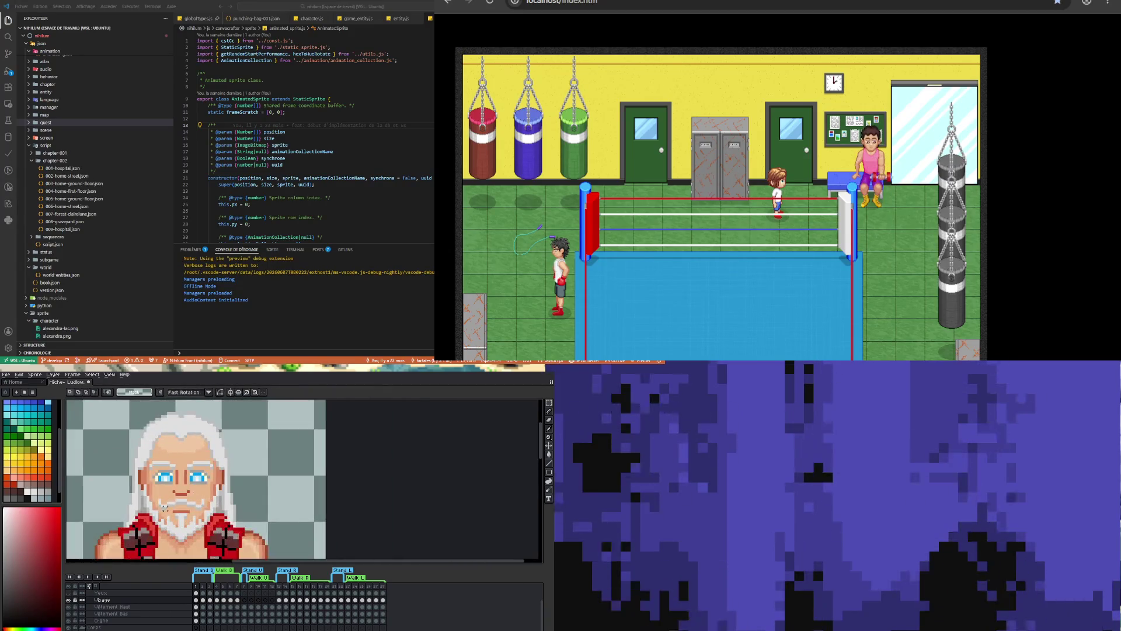
pyautogui.moveTo(166, 496); pyautogui.dragTo(225, 510)
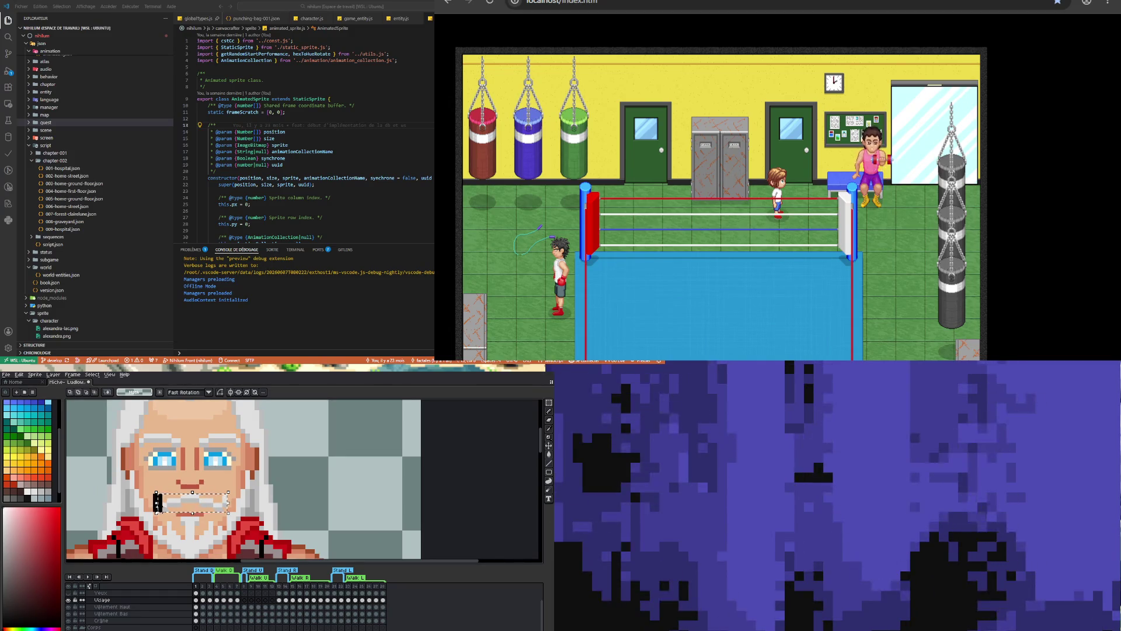
pyautogui.press('Down')
pyautogui.scroll(-3, 228, 471)
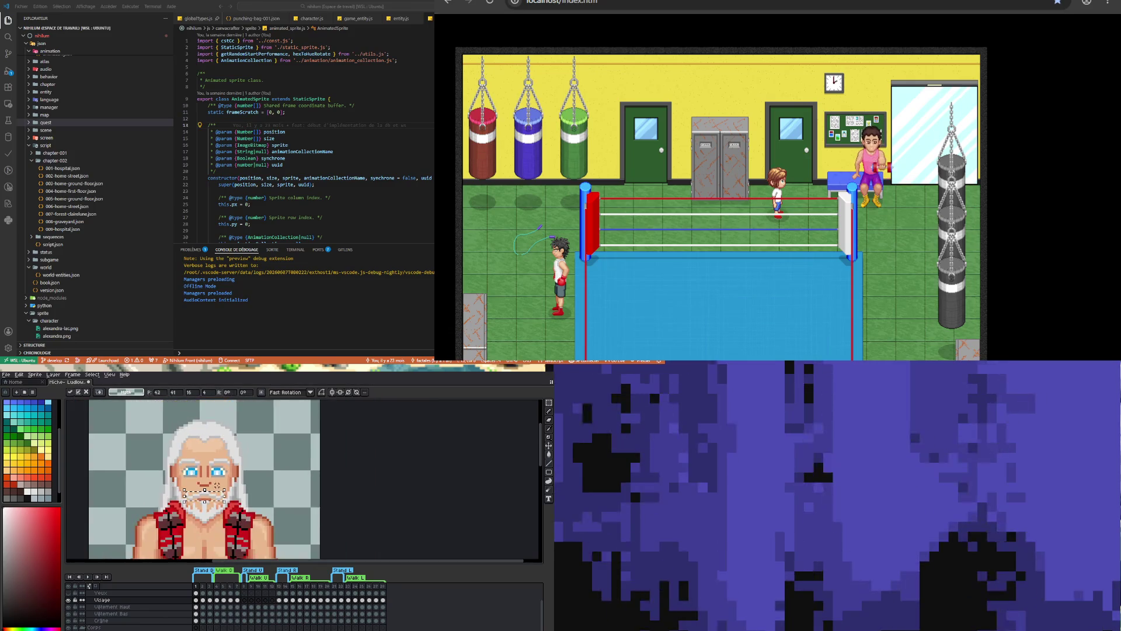
pyautogui.hotkey('ctrl', 'd')
pyautogui.scroll(-3, 221, 481)
pyautogui.scroll(4, 174, 488)
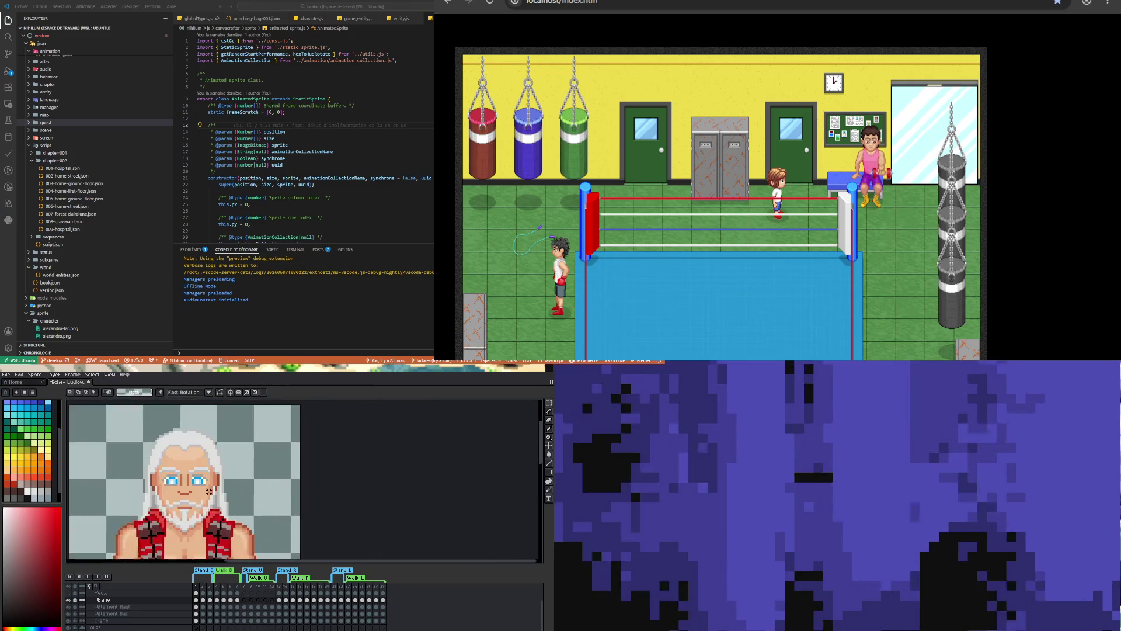
# Adjust the mouth pixels and the dark bar across the eyes, committing each change
pyautogui.click(194, 492)
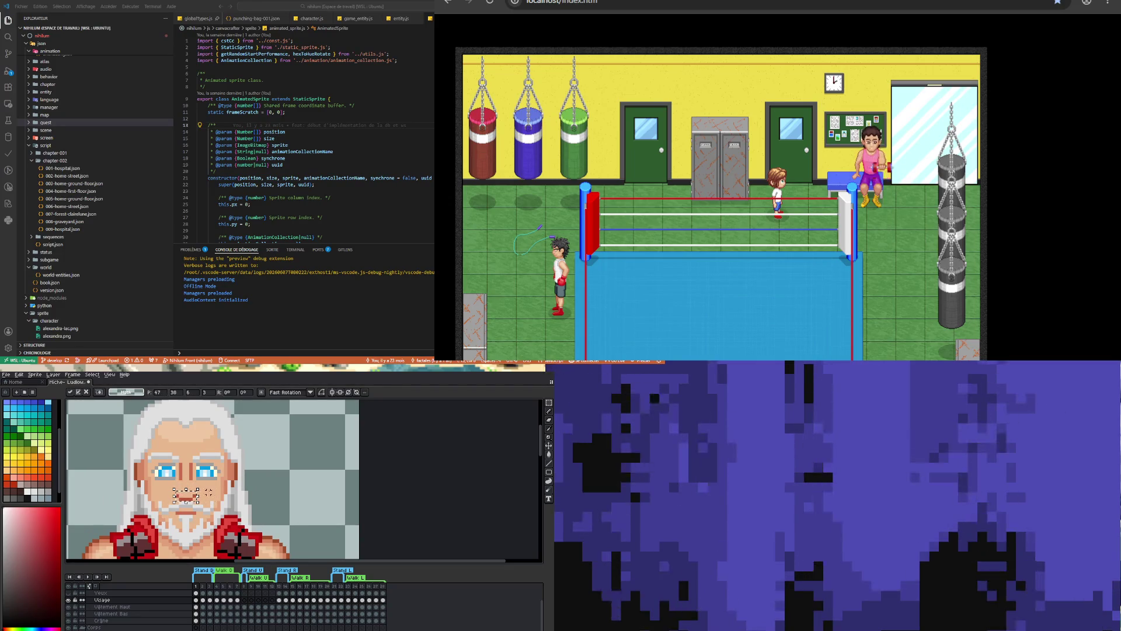
pyautogui.hotkey('ctrl', 'd')
pyautogui.scroll(-2, 193, 487)
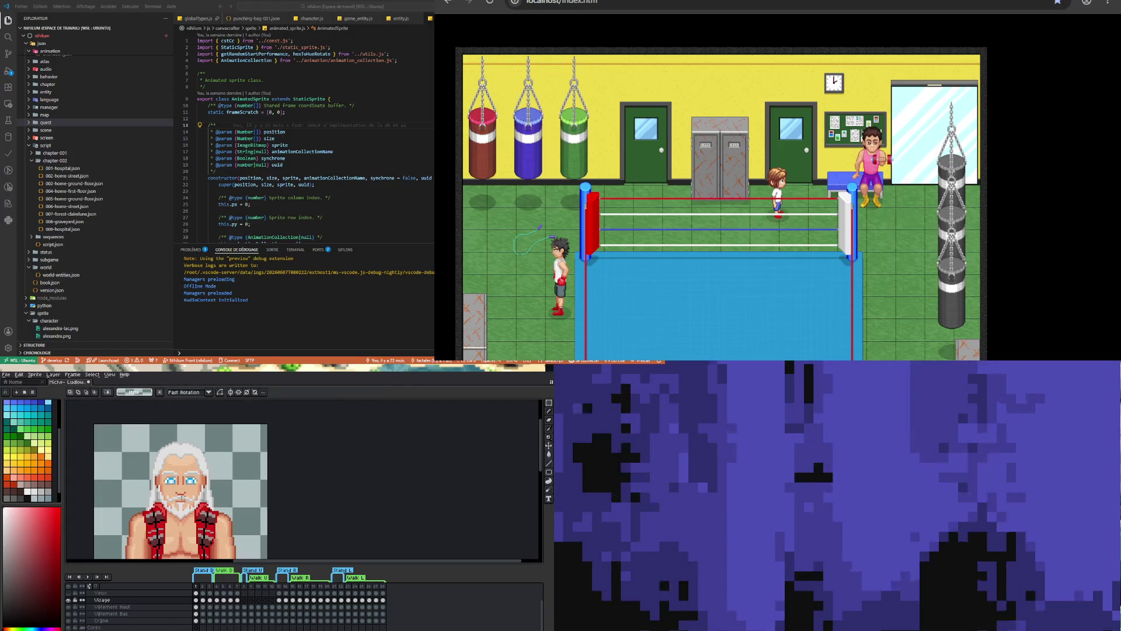
pyautogui.scroll(1, 175, 485)
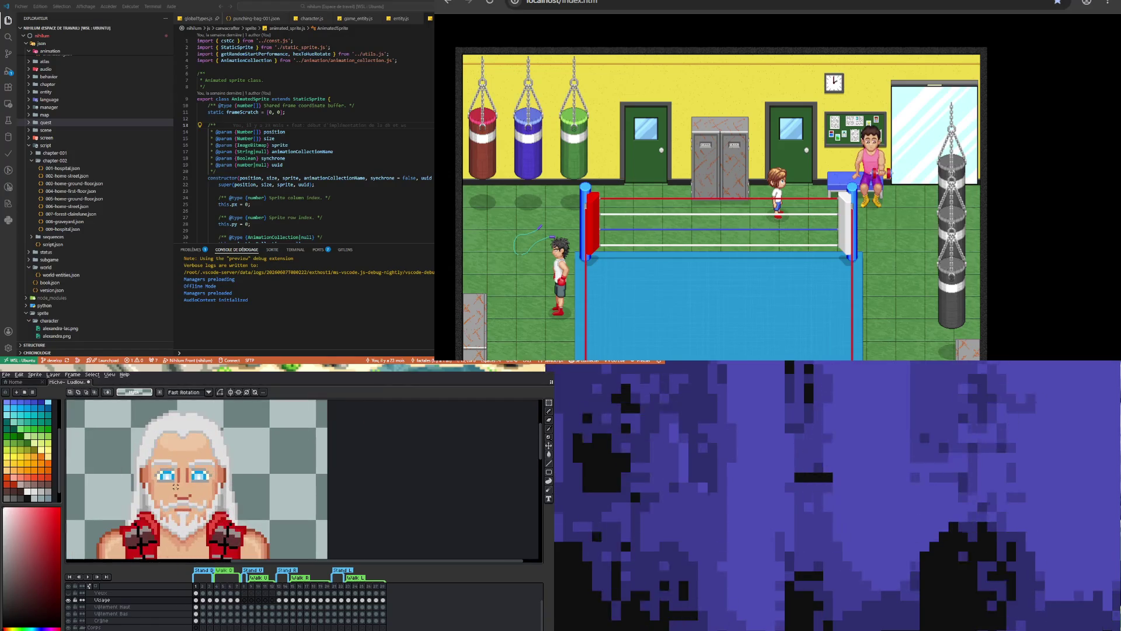
pyautogui.click(207, 480)
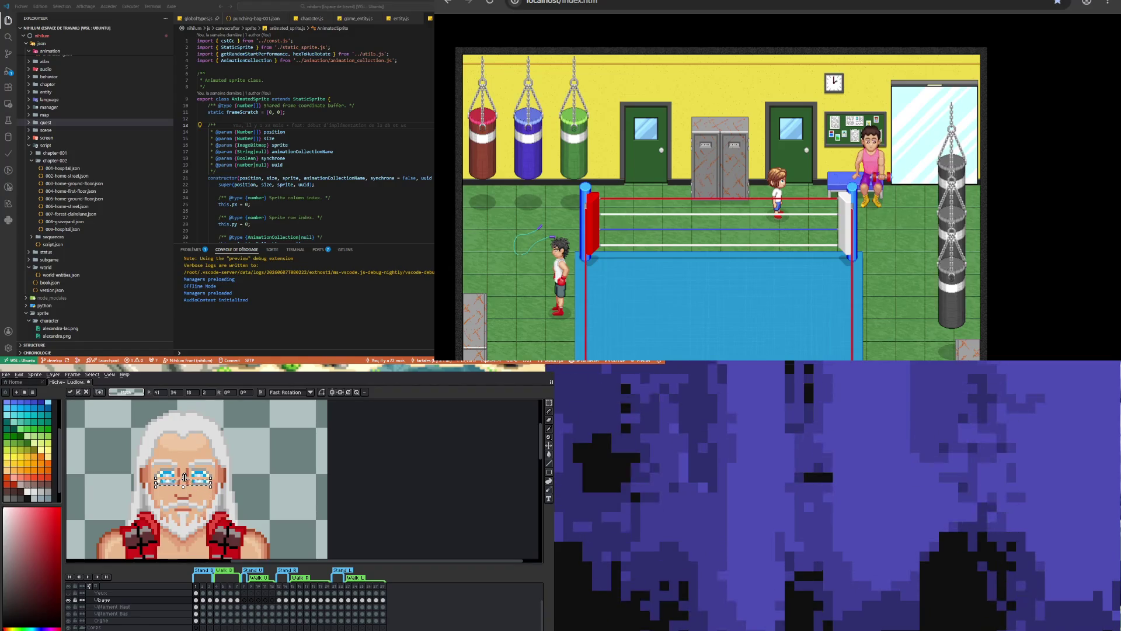
pyautogui.hotkey('ctrl', 'd')
pyautogui.scroll(3, 178, 473)
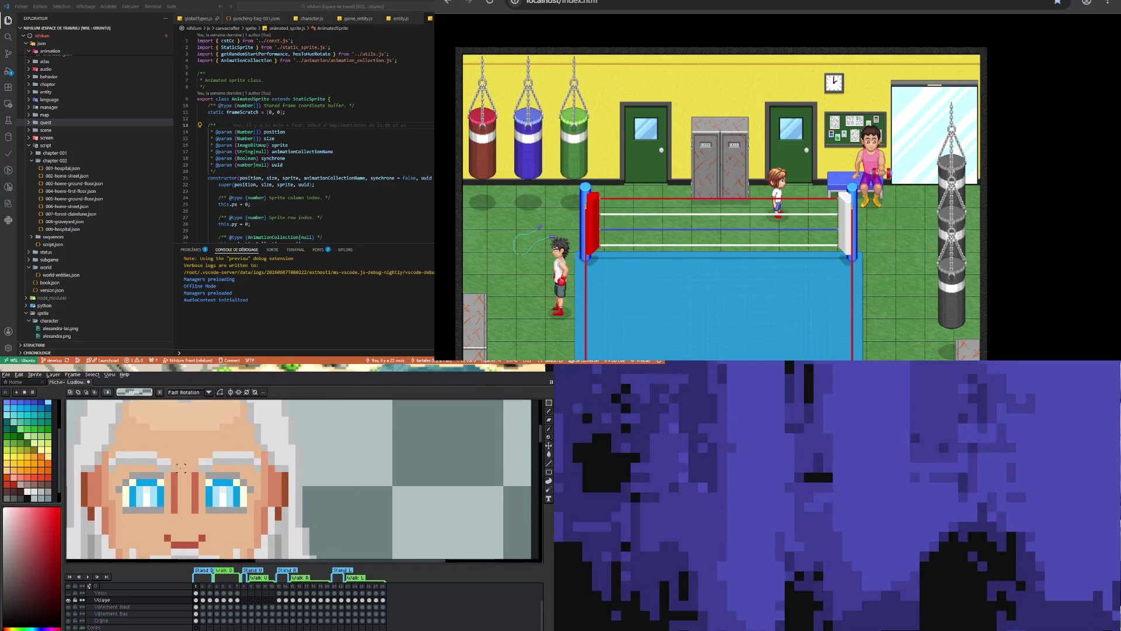
# Eyedrop the blue eye colour for drawing
pyautogui.press('i')
pyautogui.click(142, 488)
pyautogui.press('b')
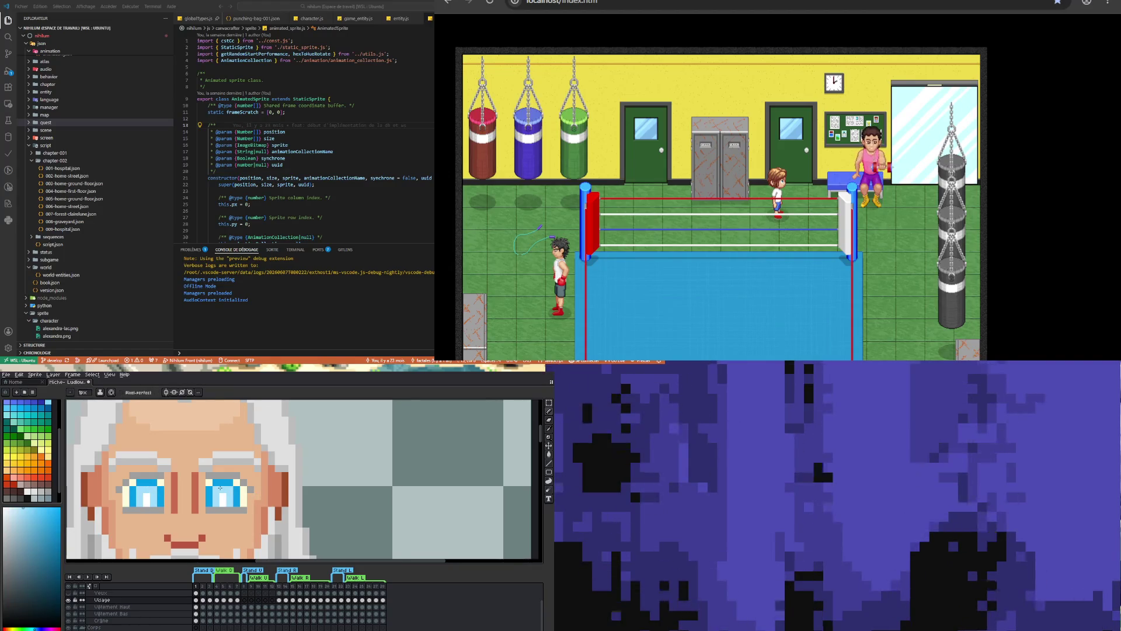
pyautogui.scroll(-4, 220, 488)
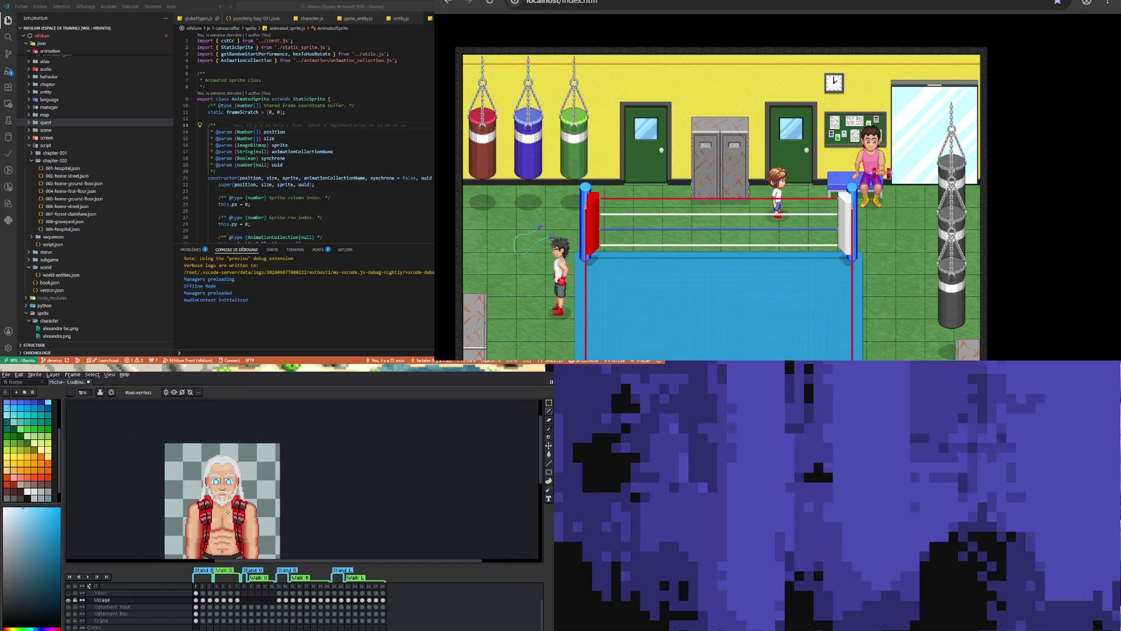
pyautogui.scroll(4, 227, 512)
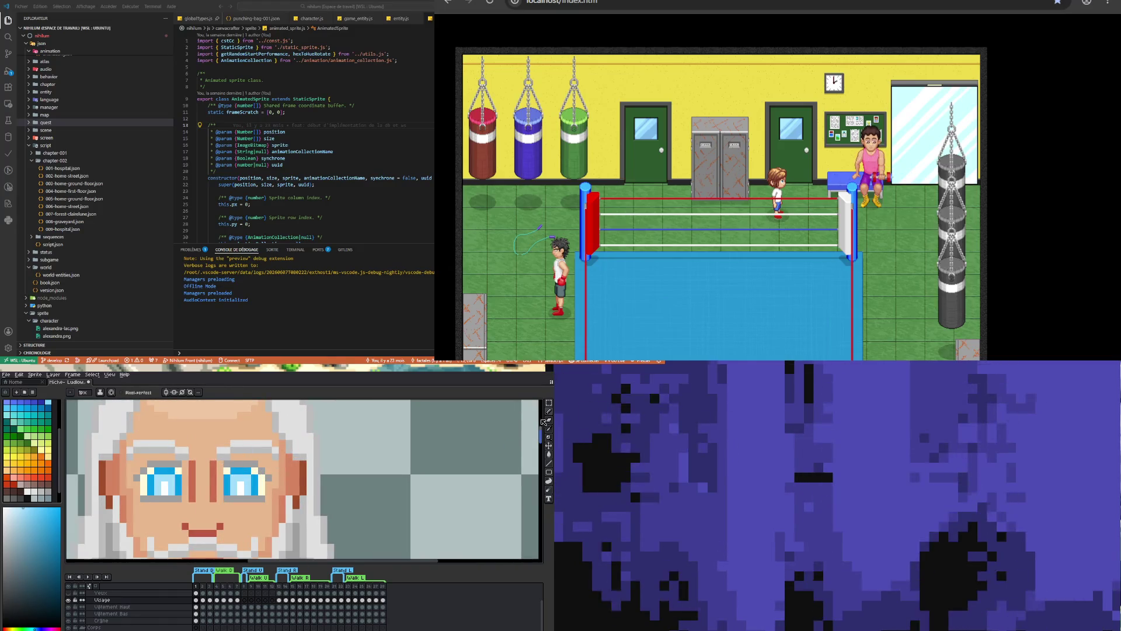
# Copy the right eye's 5x2 pixel block onto the left eye so both match
pyautogui.click(548, 404)
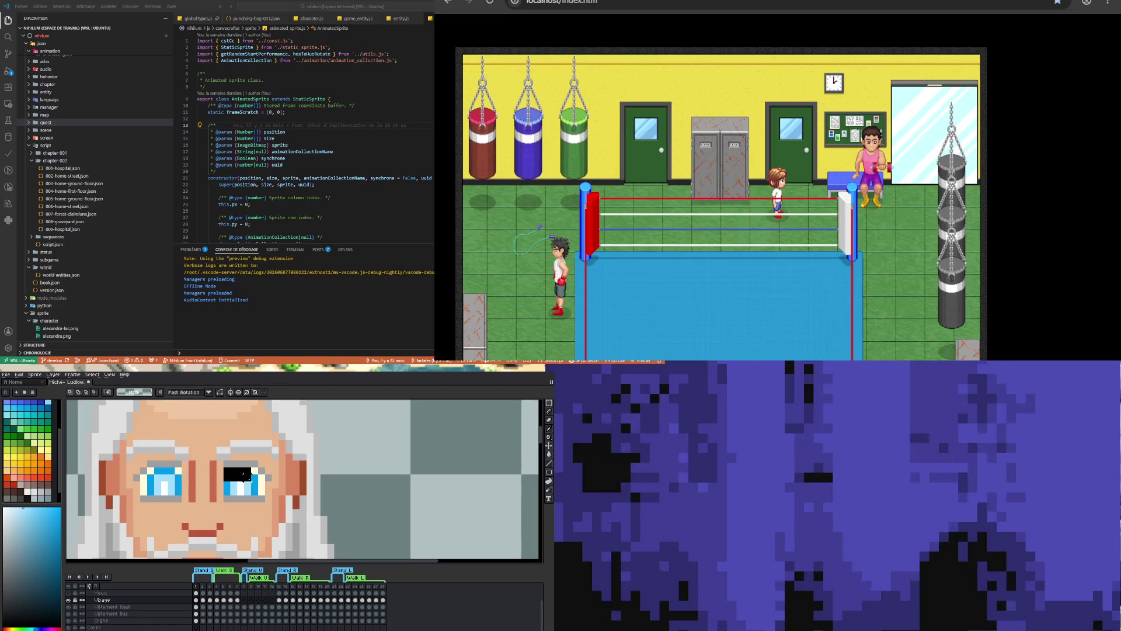
pyautogui.moveTo(256, 474); pyautogui.dragTo(223, 488)
pyautogui.click(155, 472)
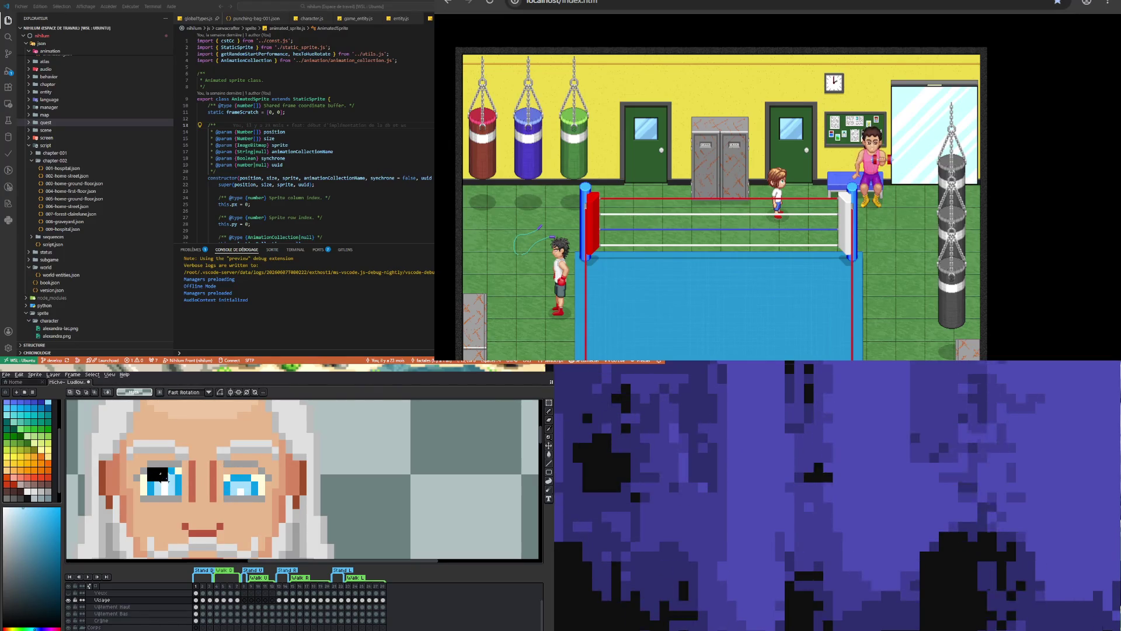
pyautogui.click(175, 474)
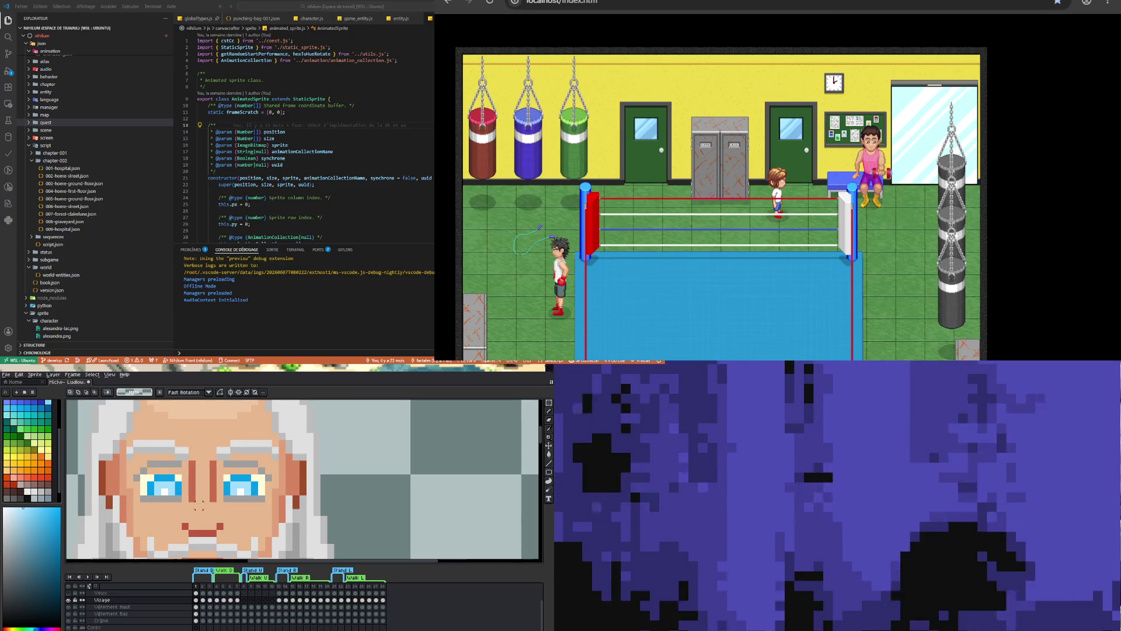
# Eyedrop the cream colour at the eye's corner
pyautogui.press('i')
pyautogui.click(149, 475)
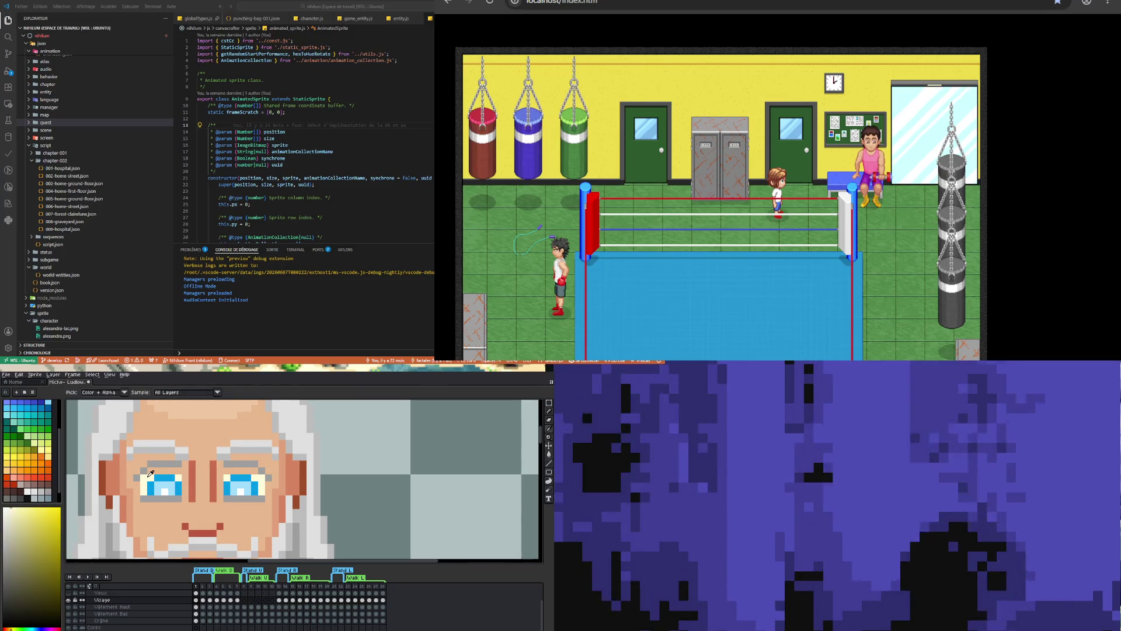
pyautogui.press('b')
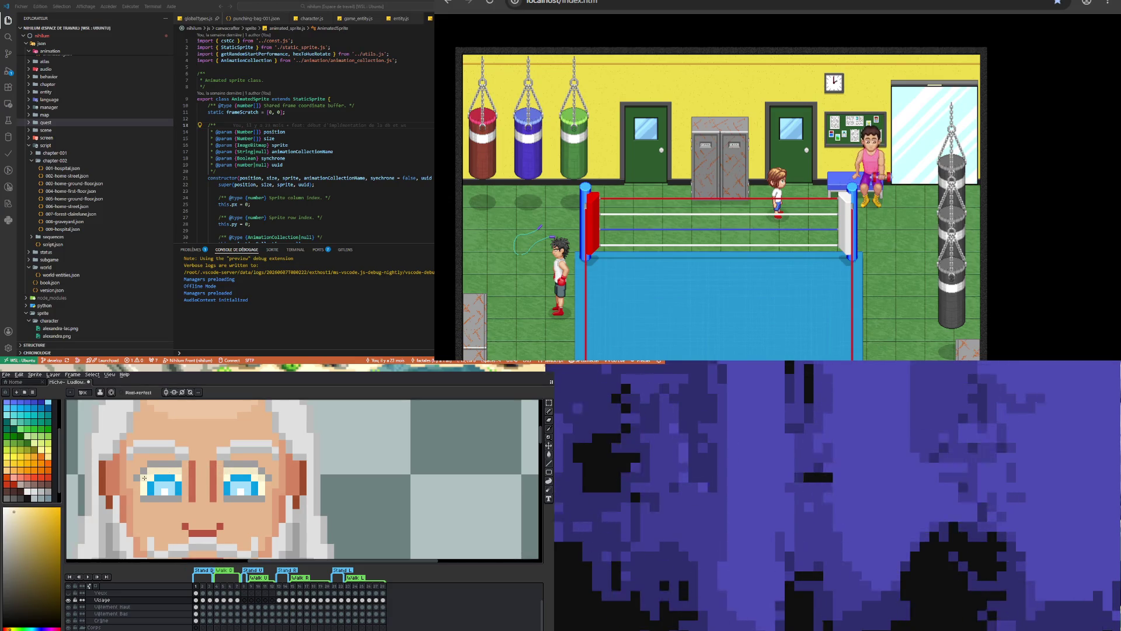
# Eyedrop the face's skin colour
pyautogui.scroll(-3, 199, 468)
pyautogui.scroll(2, 283, 492)
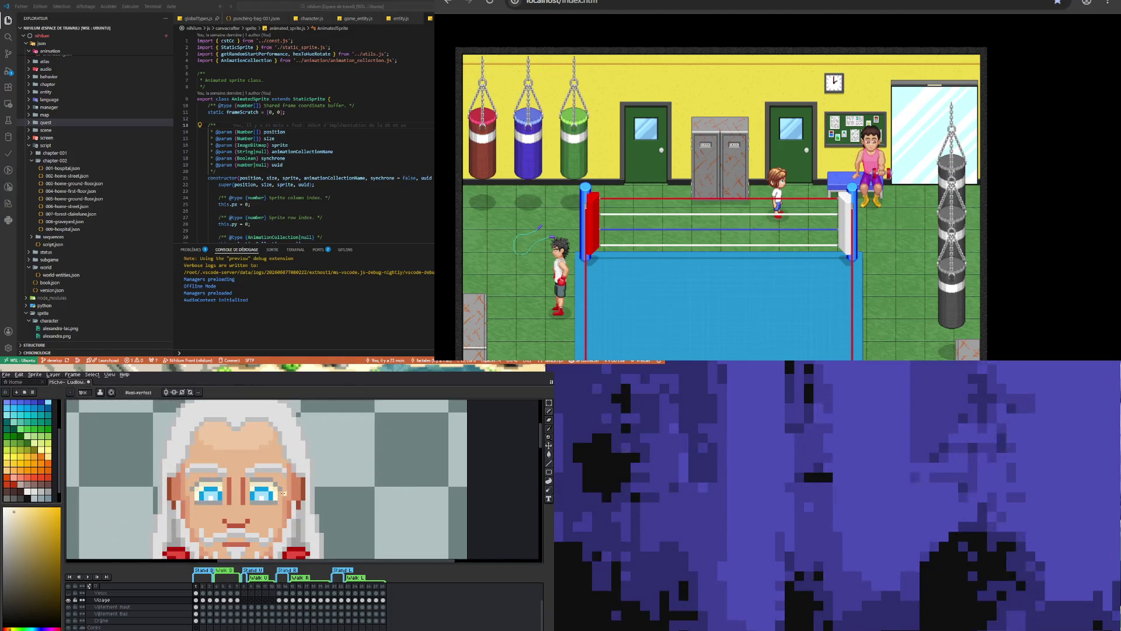
pyautogui.scroll(-3, 243, 453)
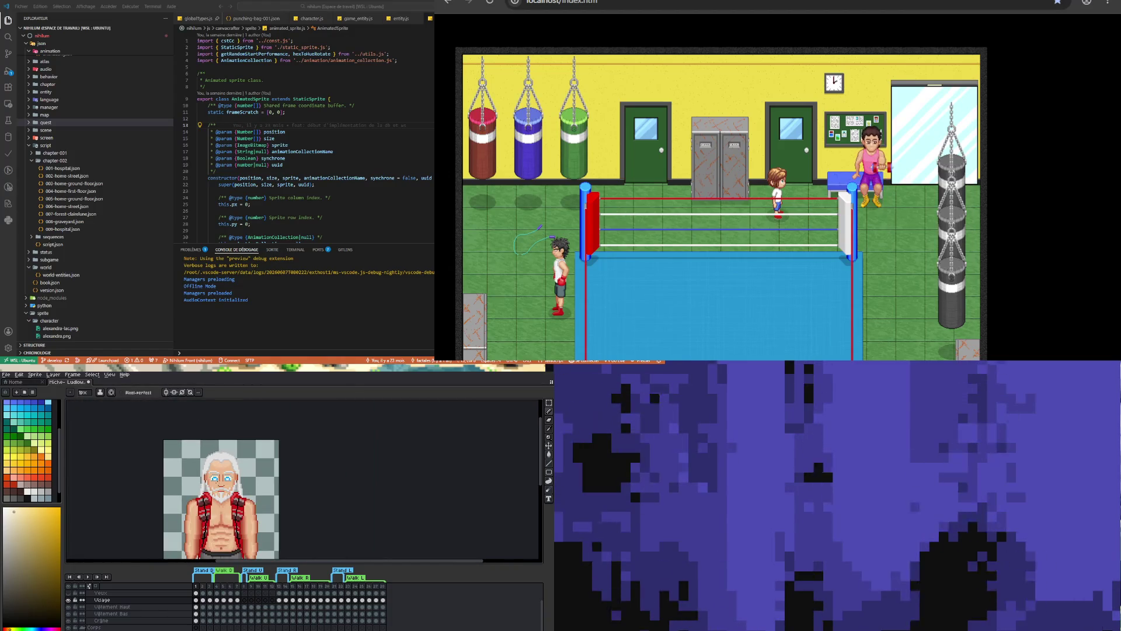
pyautogui.scroll(3, 243, 453)
pyautogui.scroll(1, 202, 463)
pyautogui.press('i')
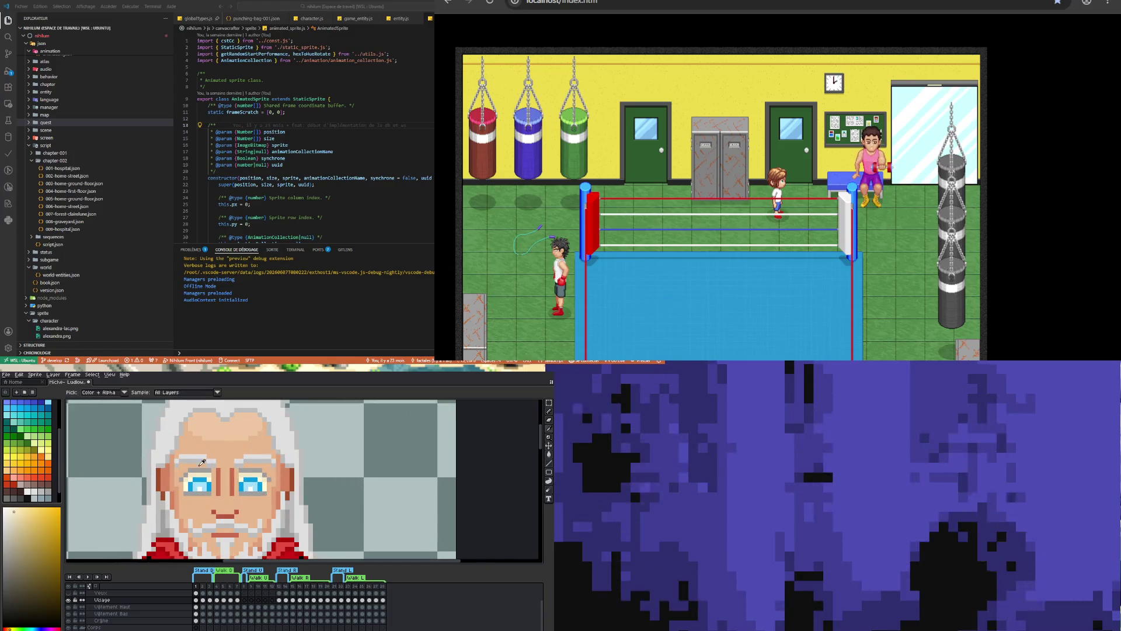
pyautogui.click(228, 458)
pyautogui.press('b')
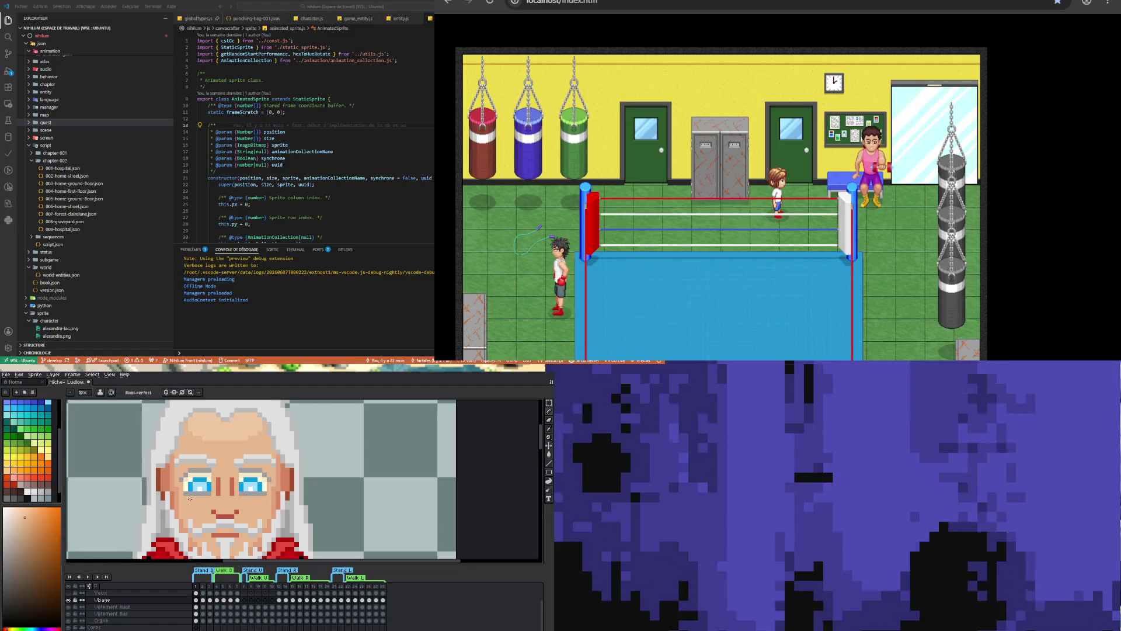
# Sample the dark brown-red face shading, then pick lighter, muted shades of it
pyautogui.press('i')
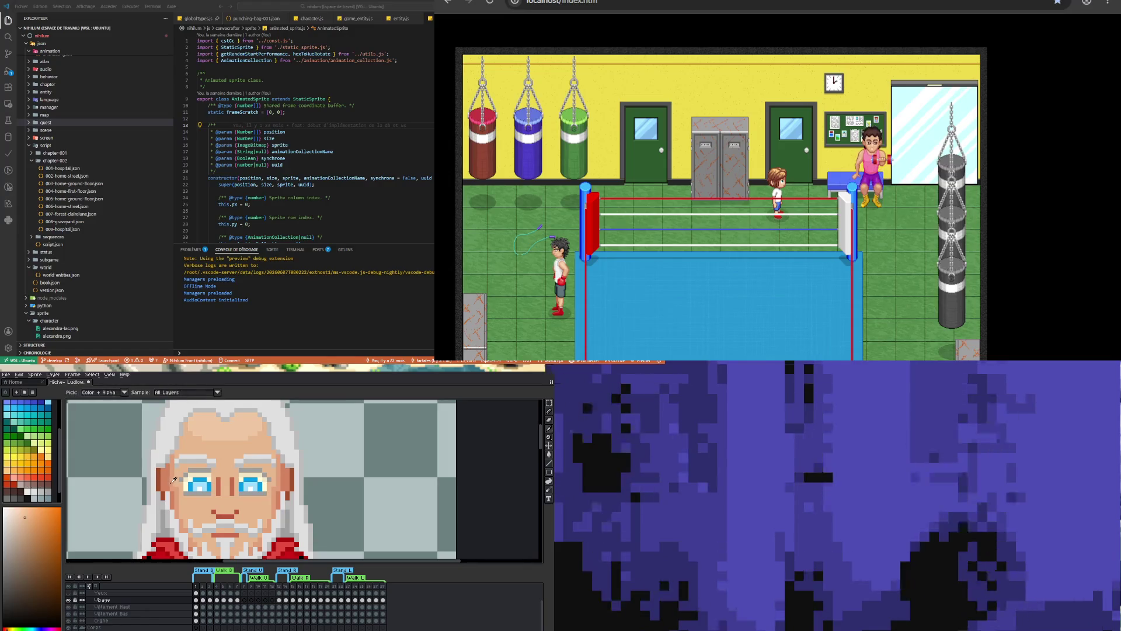
pyautogui.click(170, 476)
pyautogui.press('b')
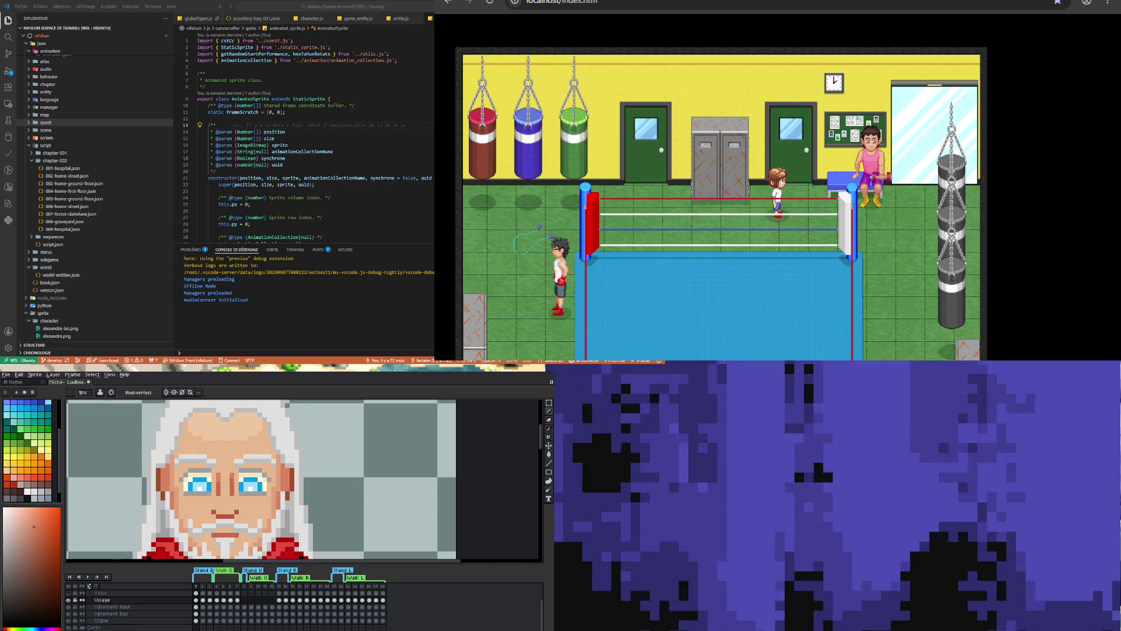
pyautogui.press('i')
pyautogui.click(213, 474)
pyautogui.press('b')
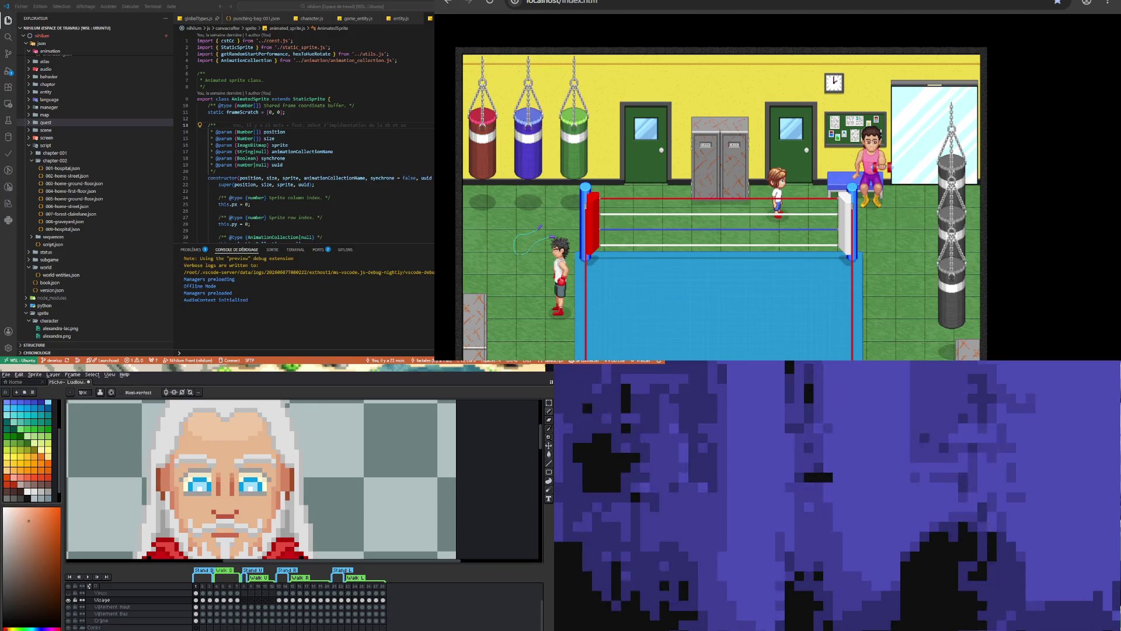
pyautogui.keyDown('alt'); pyautogui.click(220, 483); pyautogui.keyUp('alt')
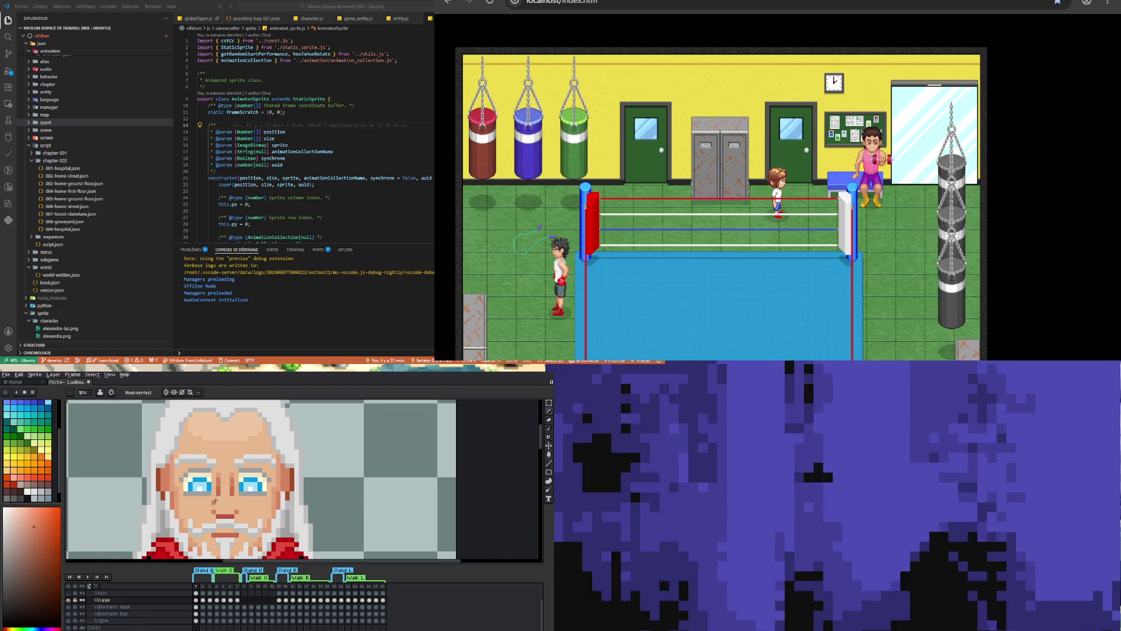
pyautogui.scroll(-2, 249, 484)
pyautogui.scroll(-1, 249, 483)
pyautogui.scroll(-1, 250, 483)
pyautogui.scroll(2, 249, 490)
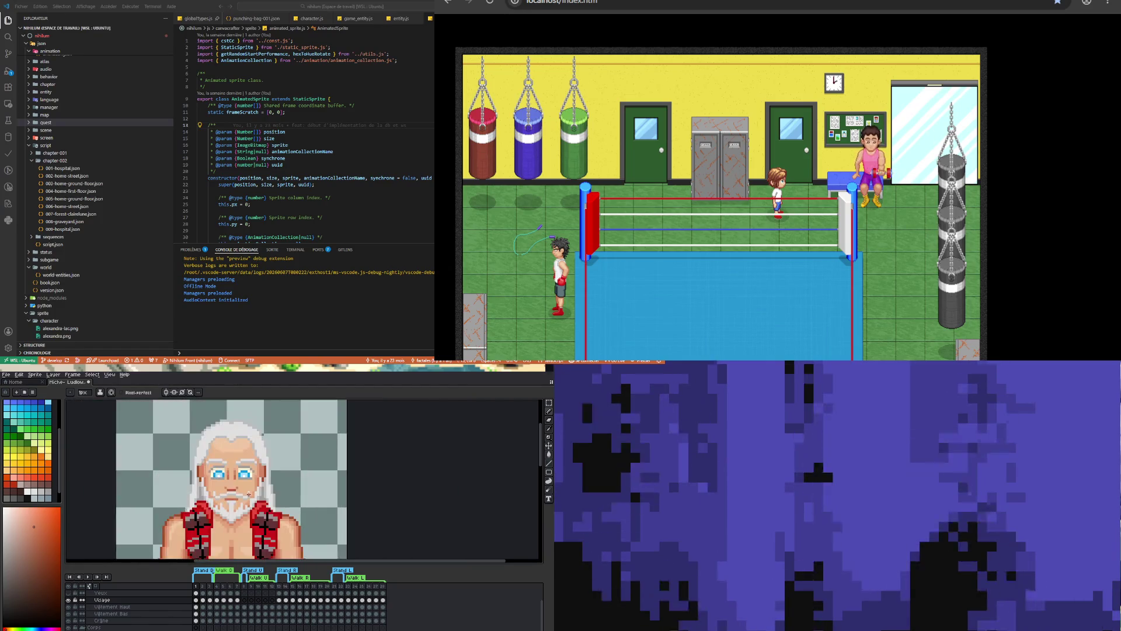
pyautogui.scroll(-3, 249, 493)
pyautogui.scroll(2, 248, 494)
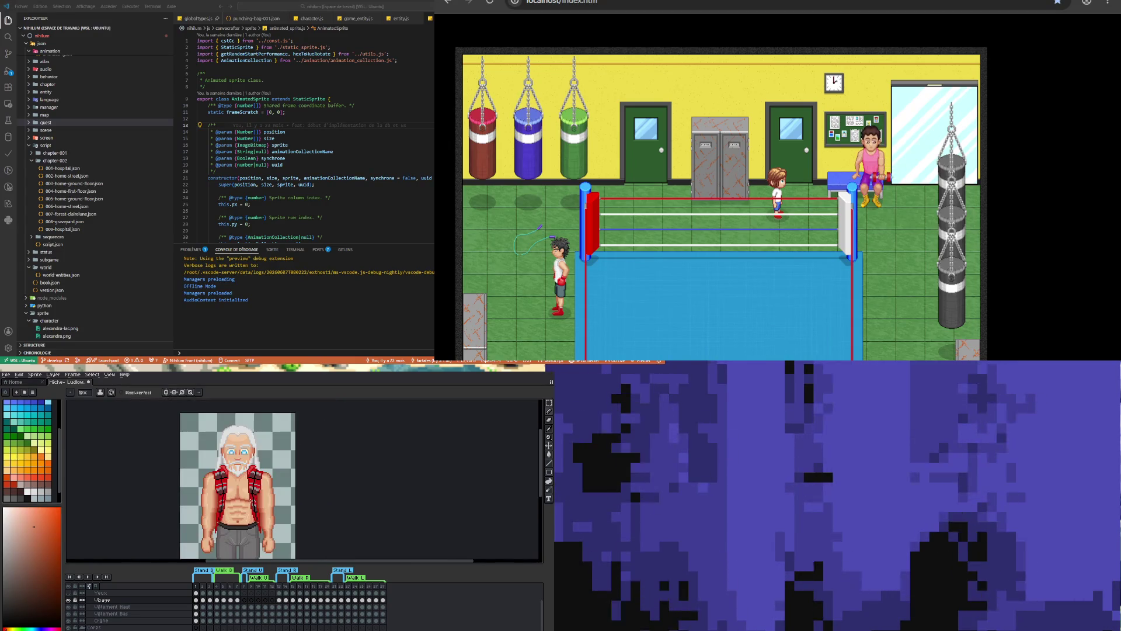
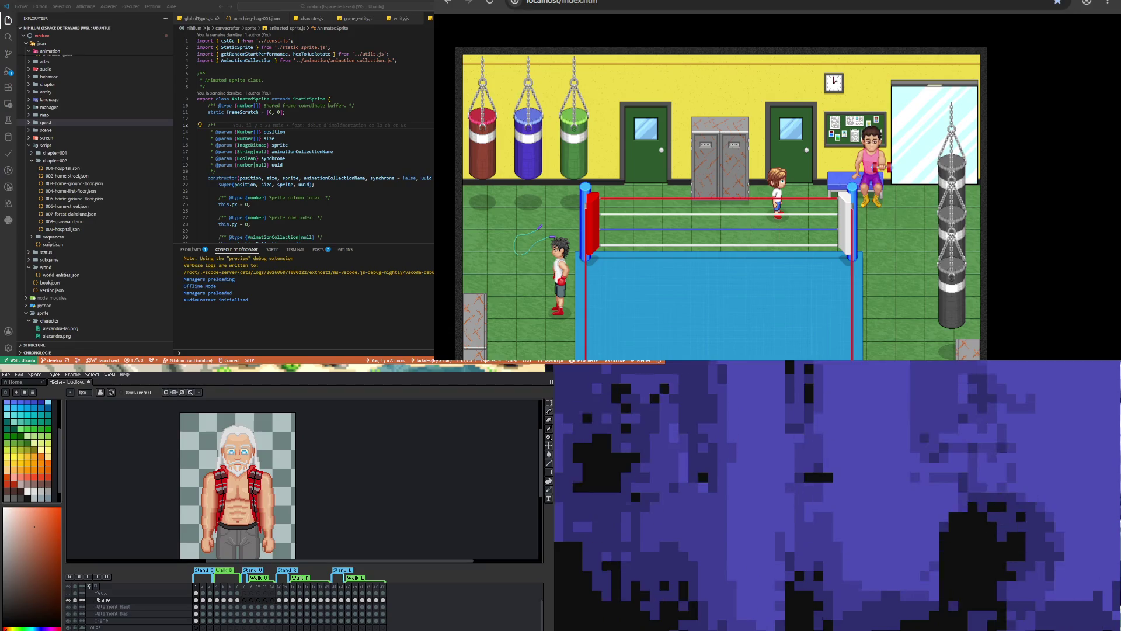
# Sample a skin tone from the old man's face as the pencil colour
pyautogui.scroll(2, 242, 436)
pyautogui.scroll(1, 189, 455)
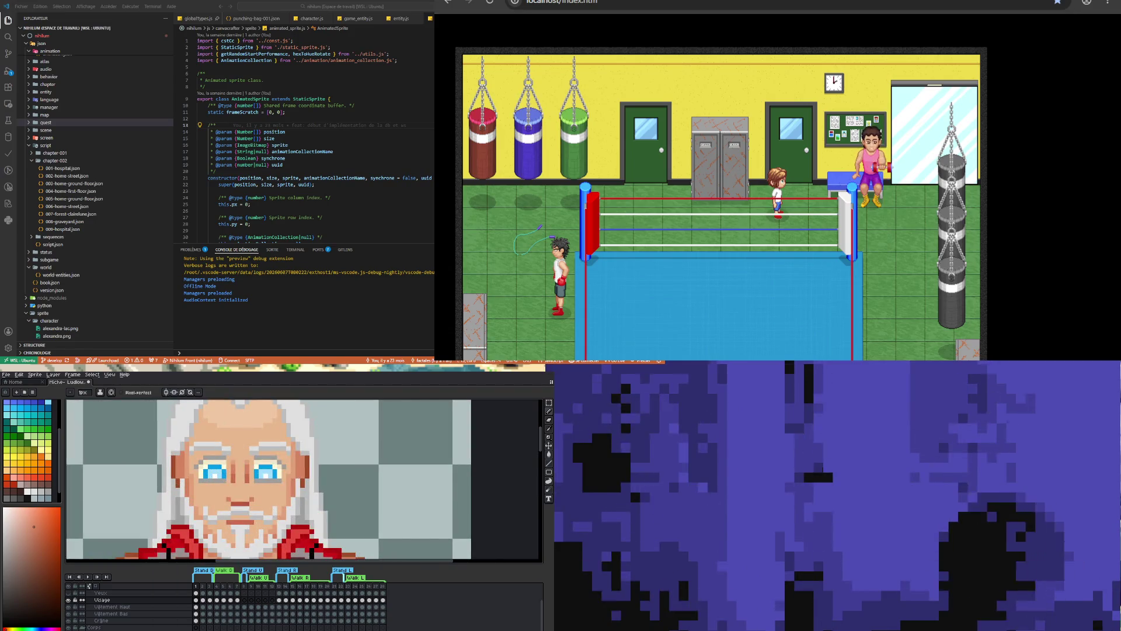
pyautogui.press('i')
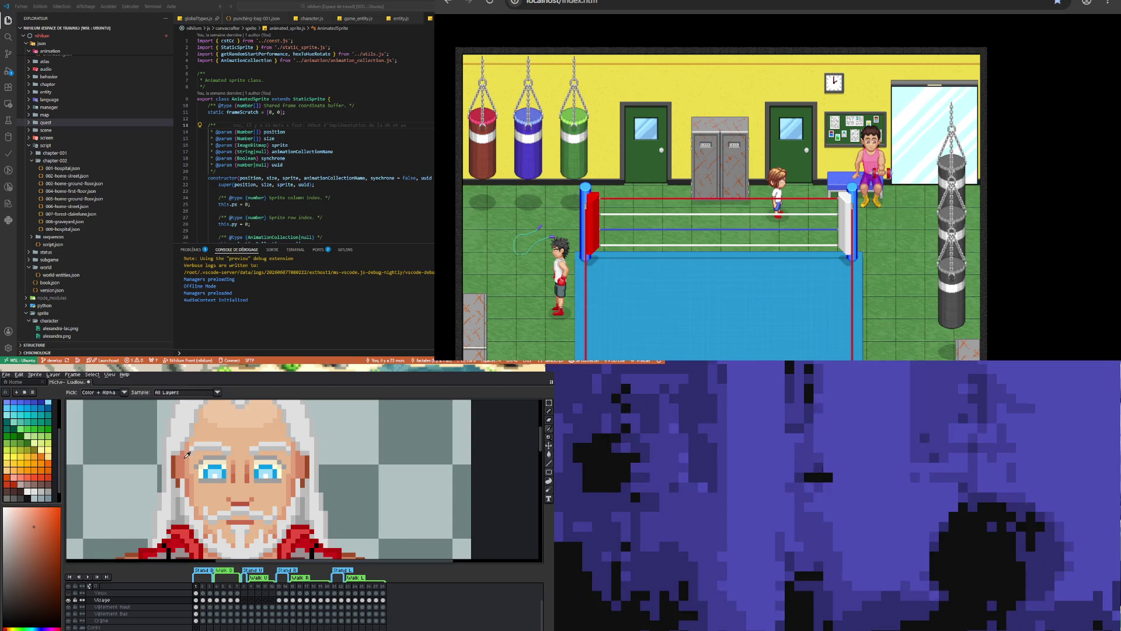
pyautogui.click(189, 456)
pyautogui.press('b')
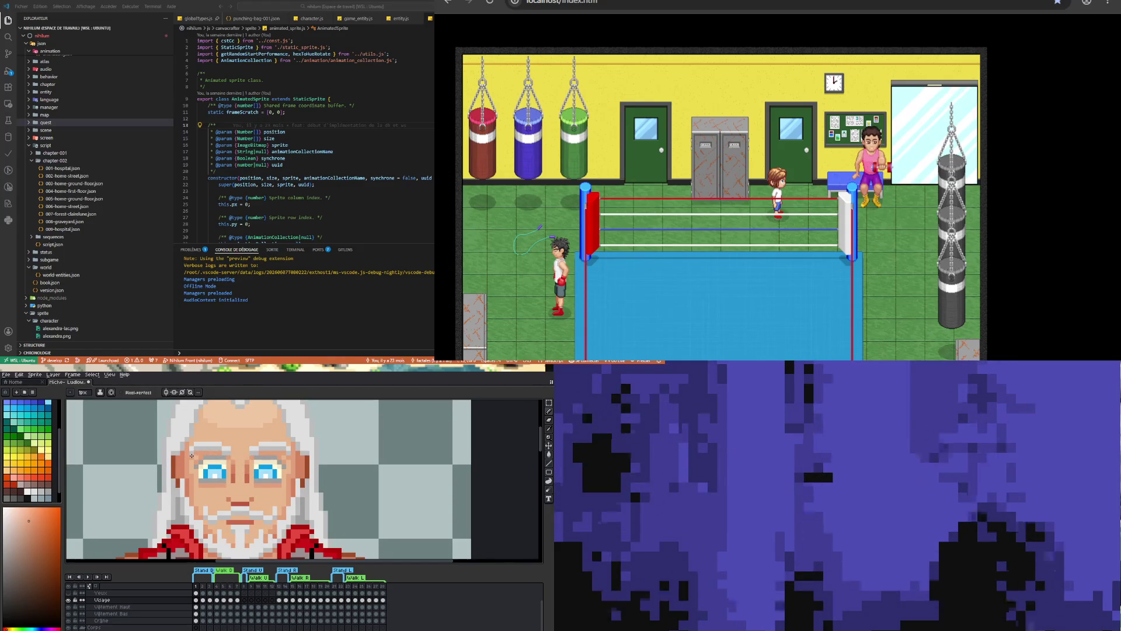
# Turn on vertical mirror symmetry so strokes mirror across the face's vertical axis
pyautogui.scroll(-3, 249, 487)
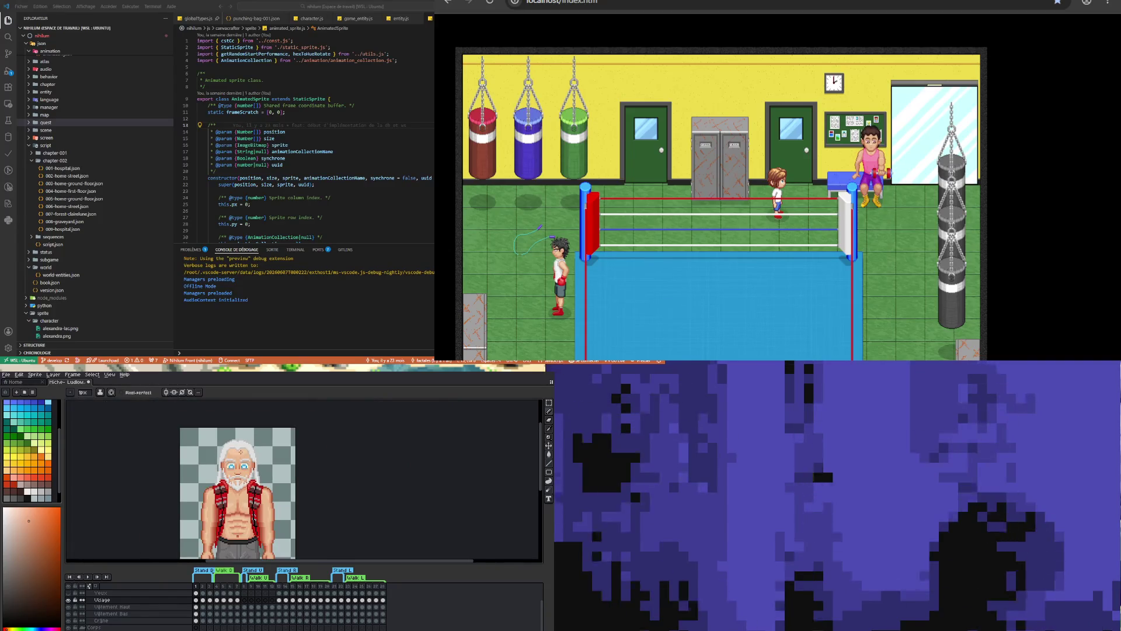
pyautogui.scroll(3, 226, 480)
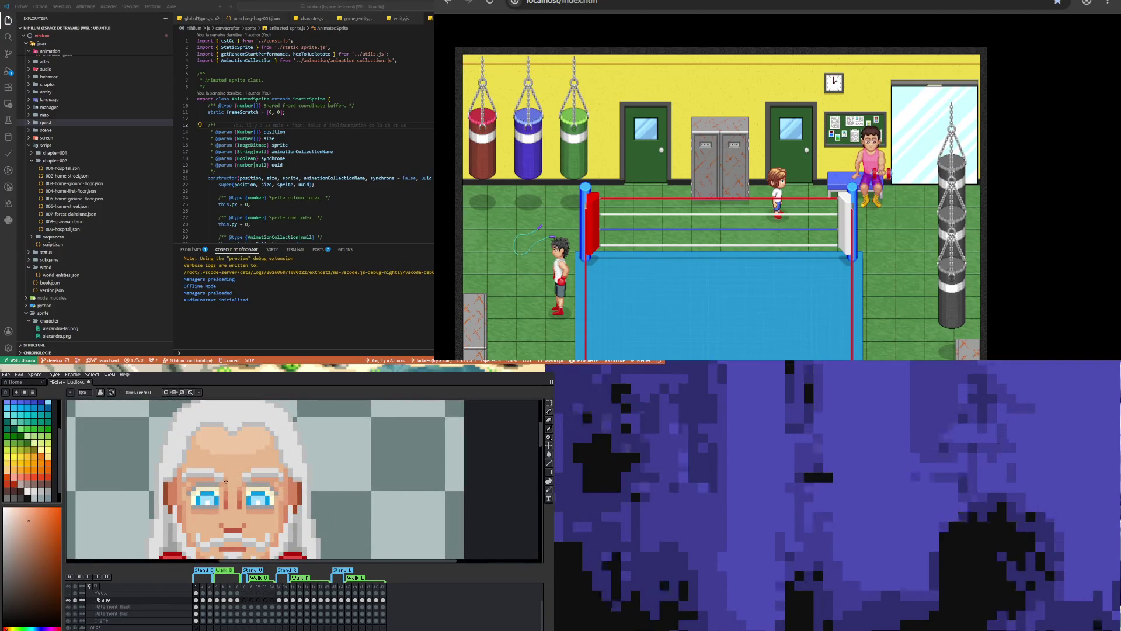
pyautogui.click(165, 392)
pyautogui.scroll(-3, 200, 472)
pyautogui.scroll(-2, 201, 471)
pyautogui.scroll(5, 199, 467)
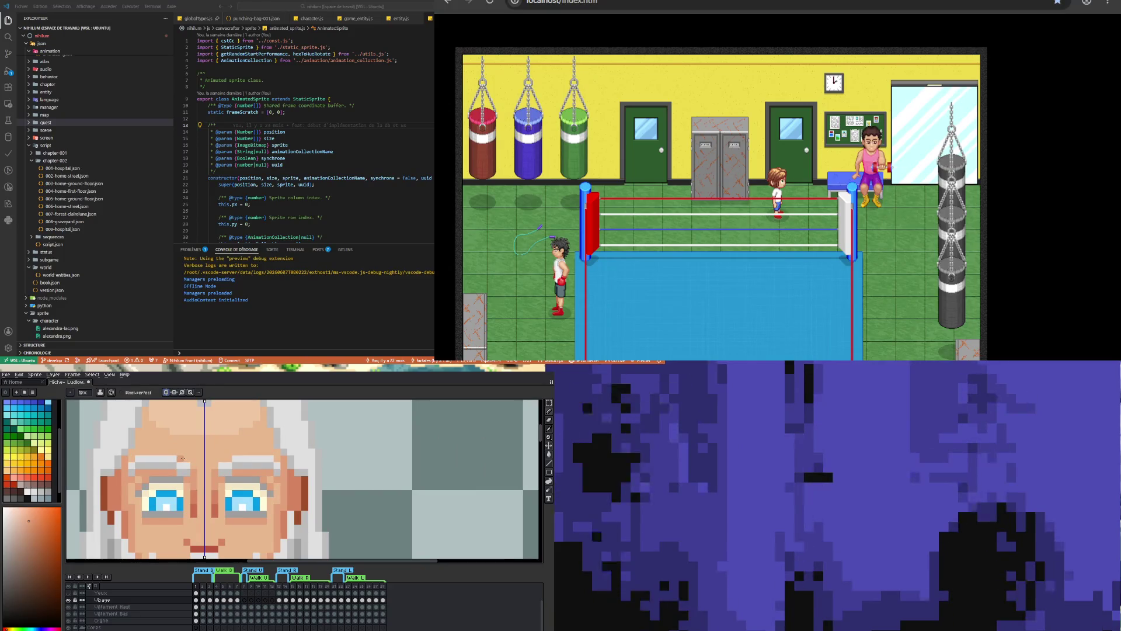
pyautogui.scroll(-2, 186, 459)
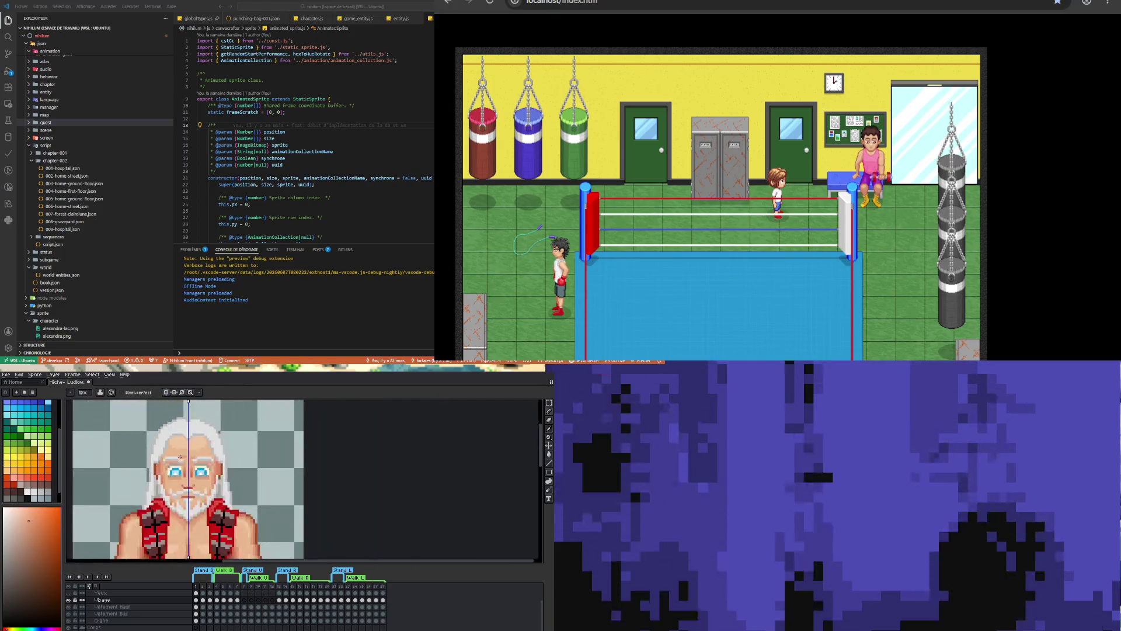
pyautogui.scroll(1, 181, 462)
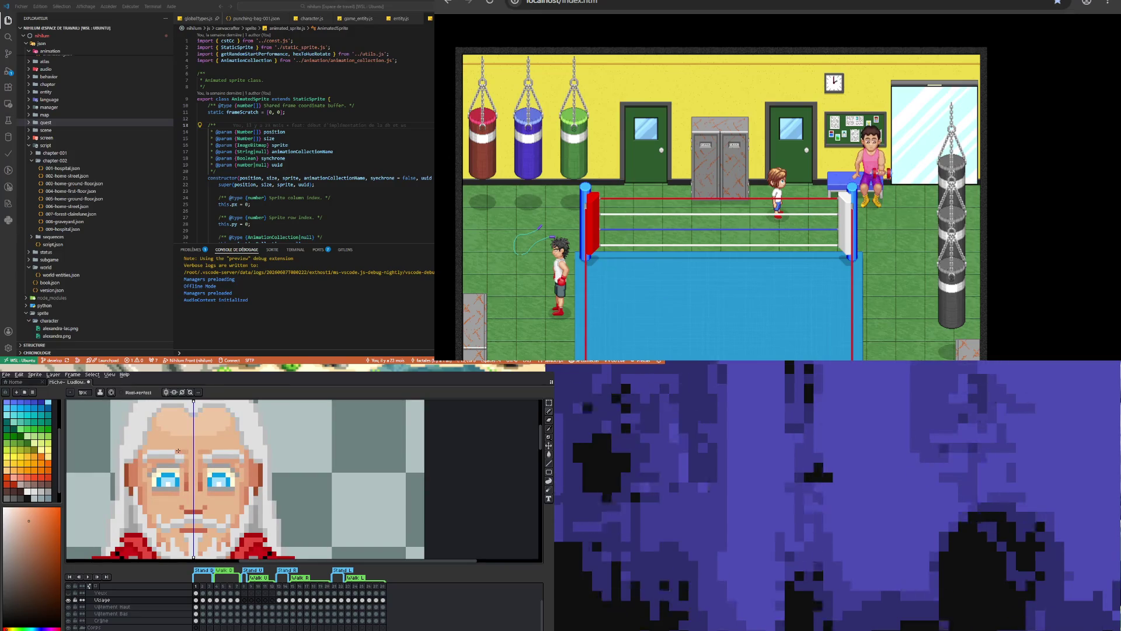
pyautogui.scroll(-2, 169, 447)
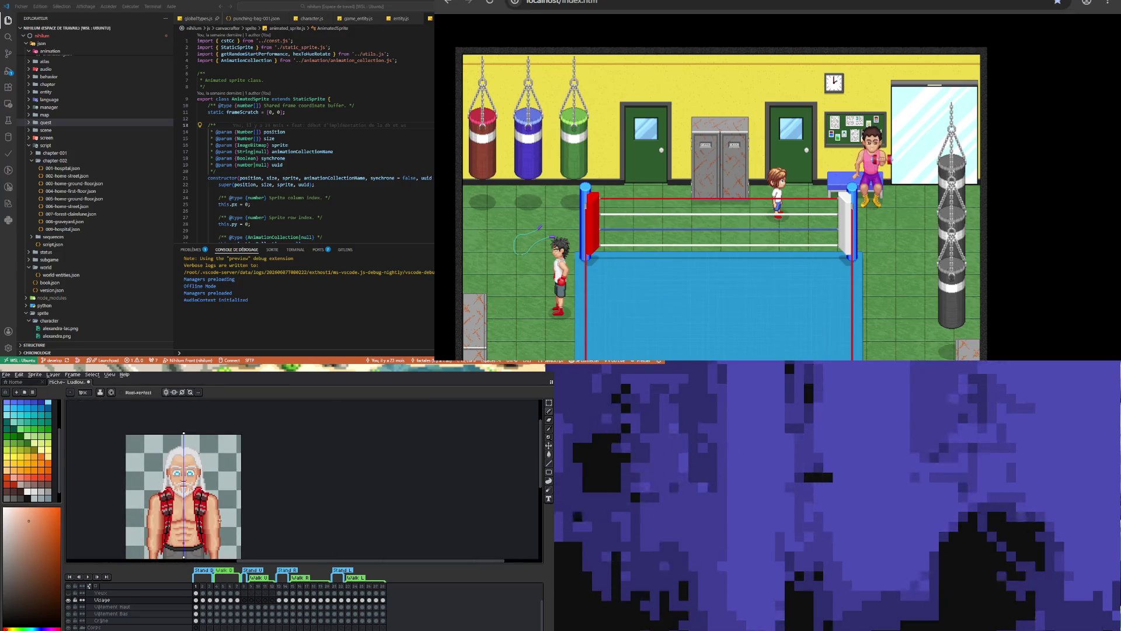
pyautogui.scroll(1, 188, 473)
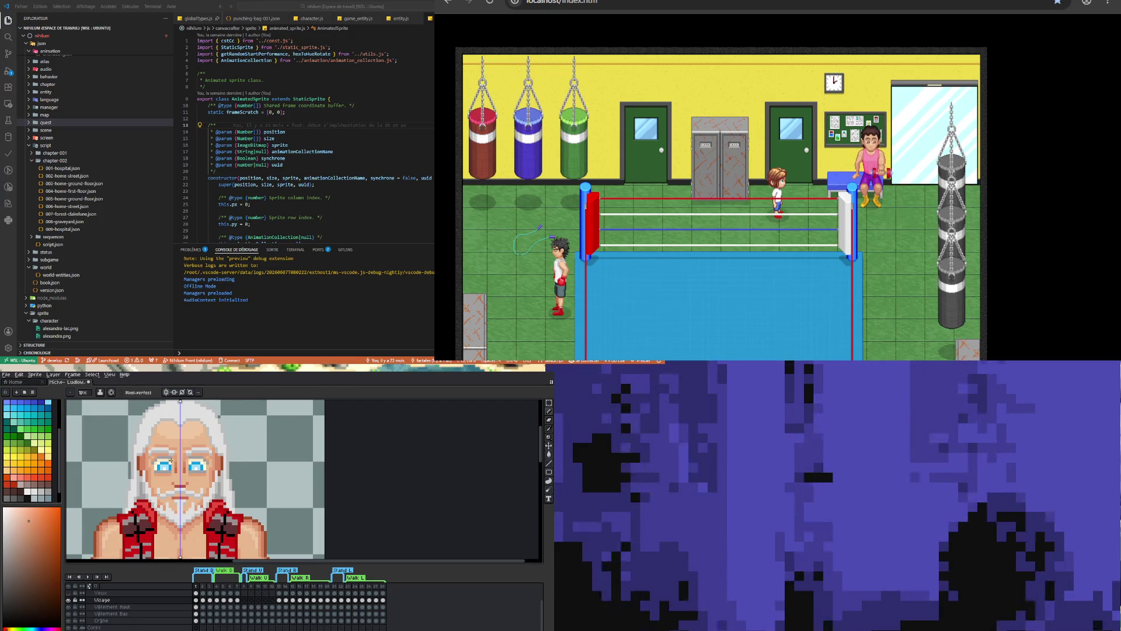
pyautogui.scroll(-2, 162, 440)
pyautogui.scroll(2, 201, 497)
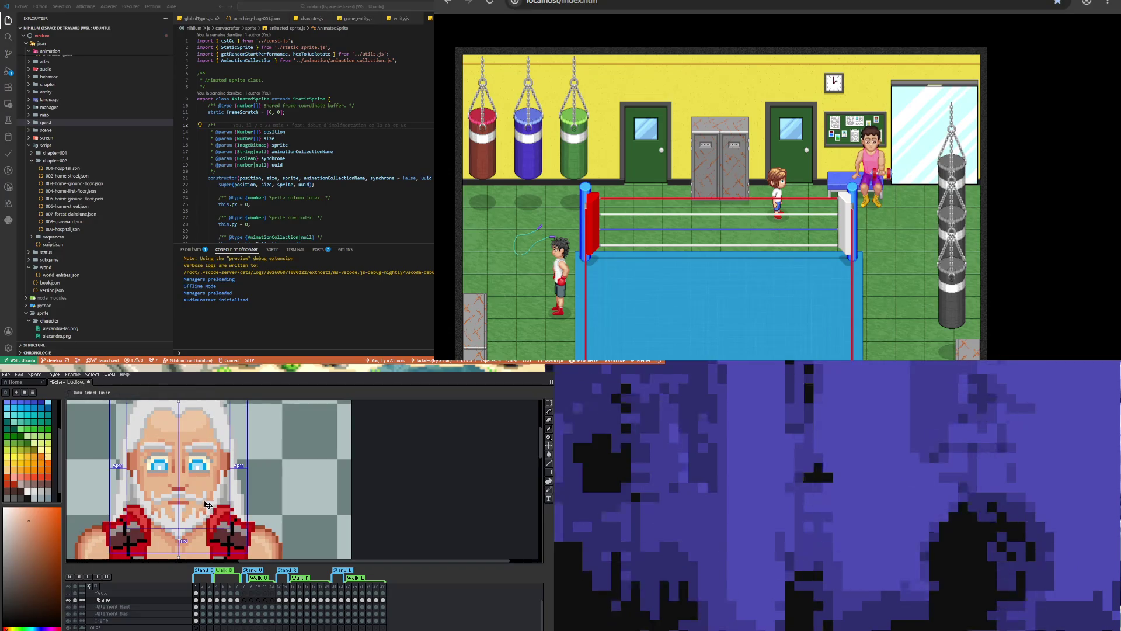
pyautogui.scroll(-3, 201, 497)
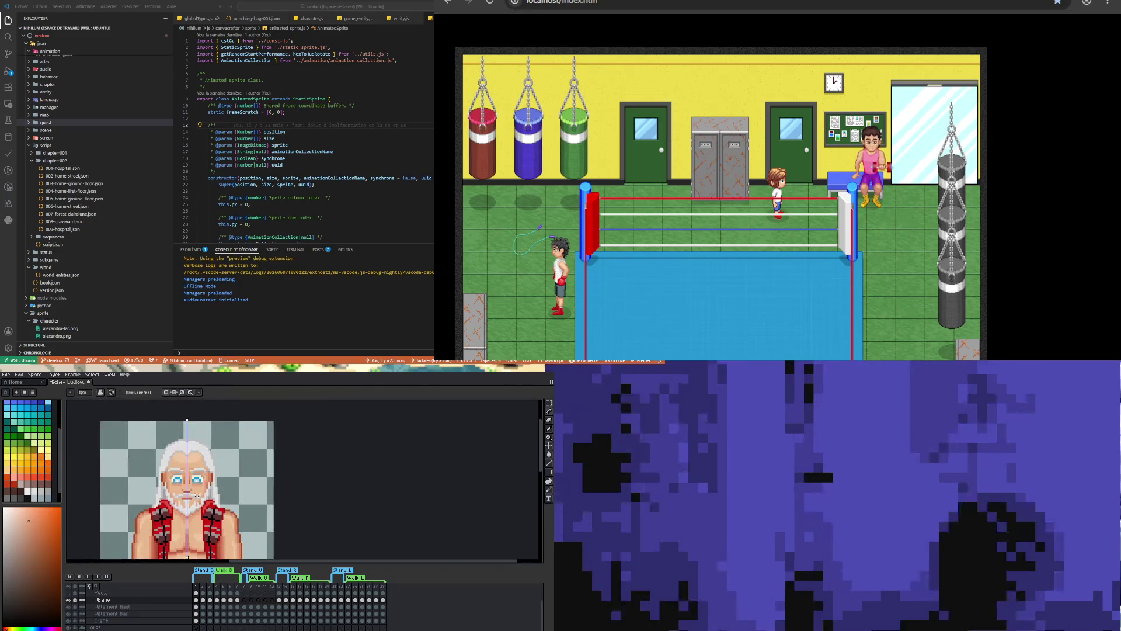
pyautogui.scroll(2, 188, 476)
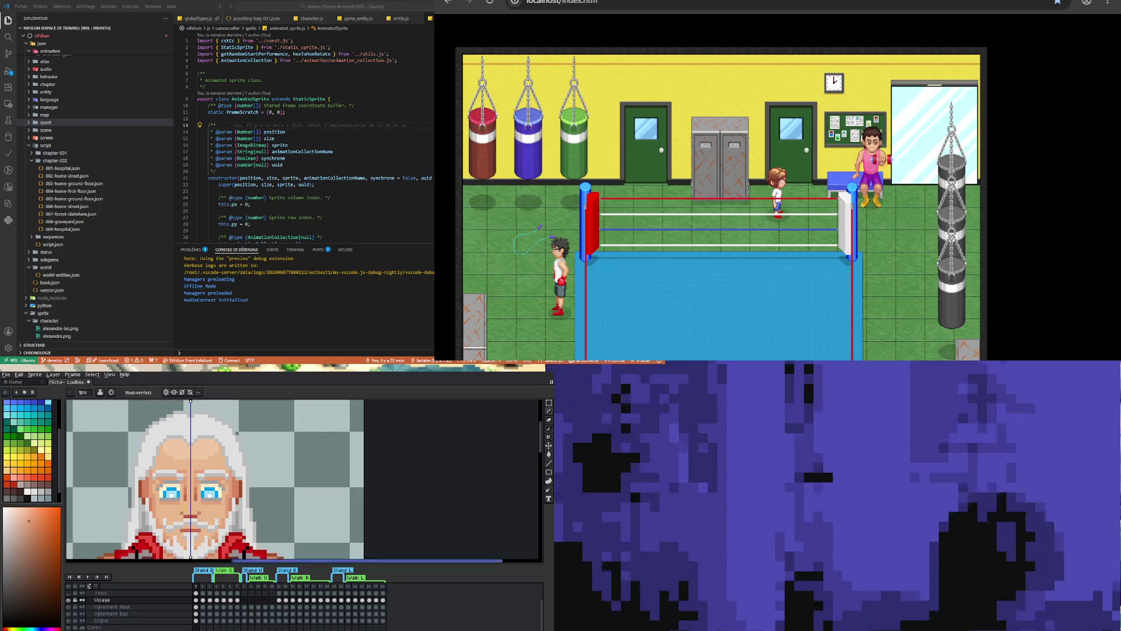
# Sample light skin colours from the face and return to the pencil
pyautogui.scroll(-4, 192, 478)
pyautogui.scroll(5, 192, 479)
pyautogui.scroll(1, 193, 479)
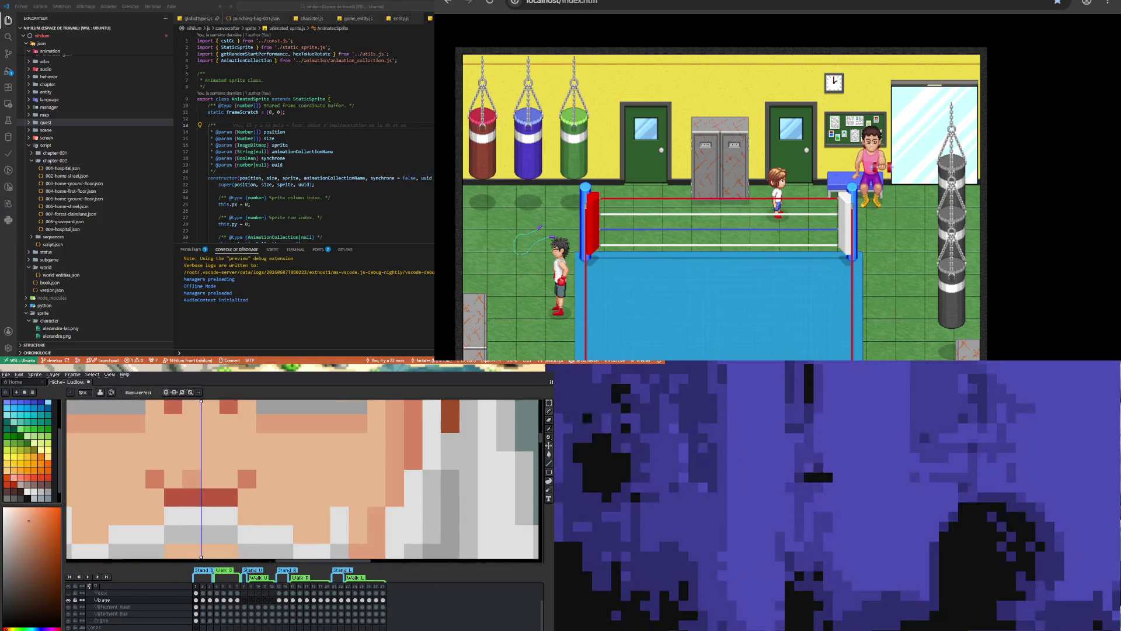
pyautogui.scroll(-3, 193, 478)
pyautogui.scroll(2, 193, 479)
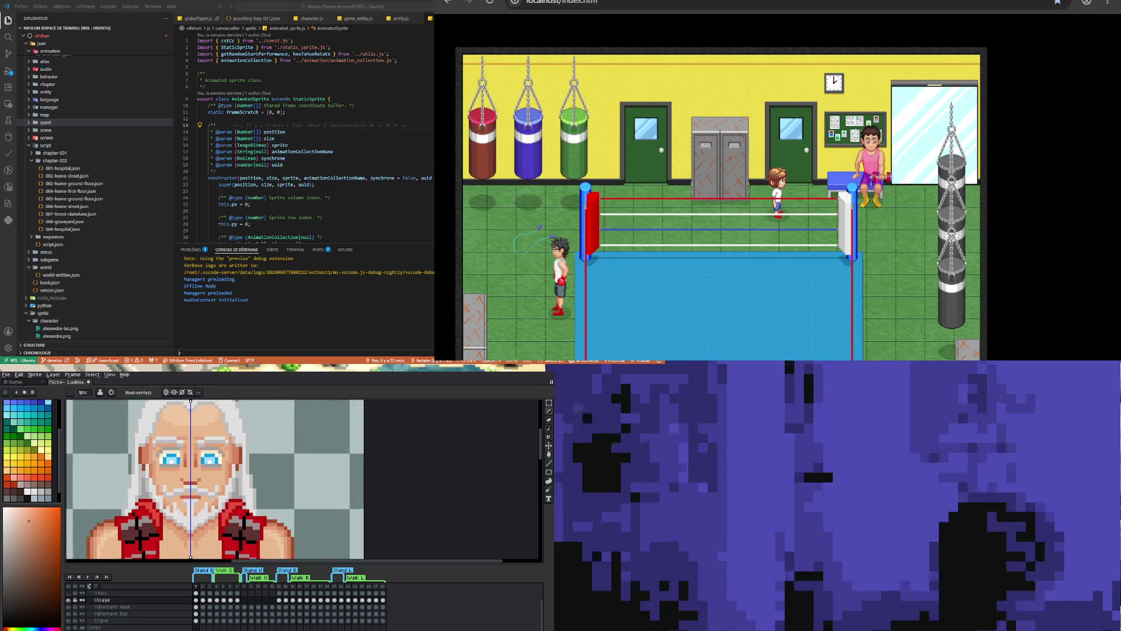
pyautogui.press('i')
pyautogui.click(166, 417)
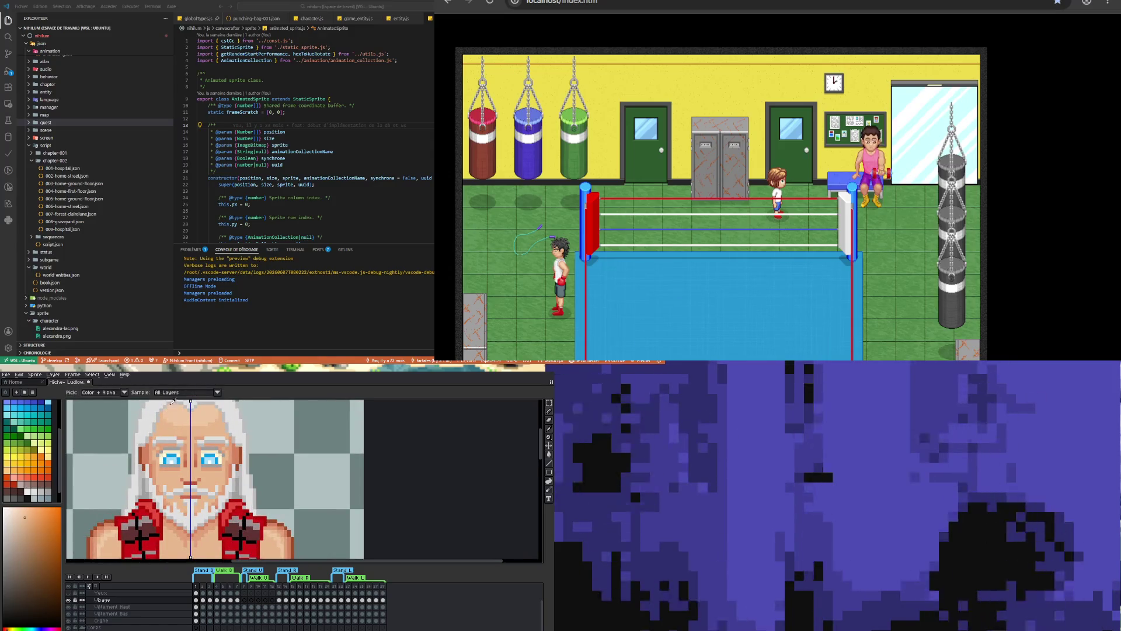
pyautogui.scroll(-1, 173, 403)
pyautogui.scroll(2, 169, 408)
pyautogui.scroll(-2, 160, 424)
pyautogui.scroll(1, 151, 440)
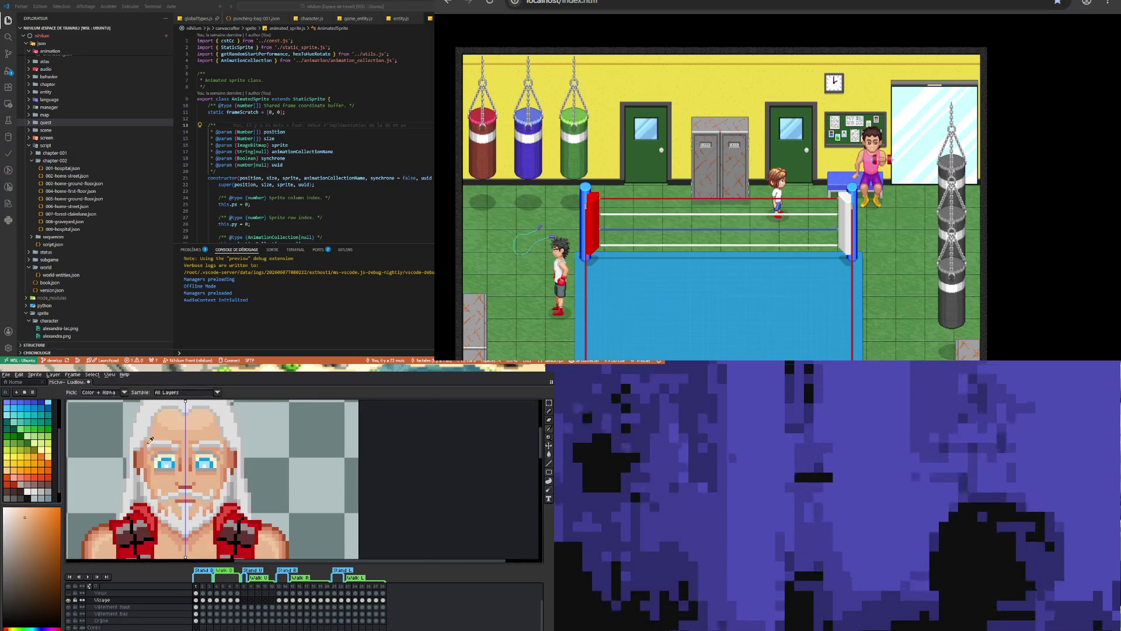
pyautogui.click(142, 444)
pyautogui.press('b')
# Darken the top of the forehead, then repaint a forehead row in lighter peach symmetrically
pyautogui.scroll(2, 141, 445)
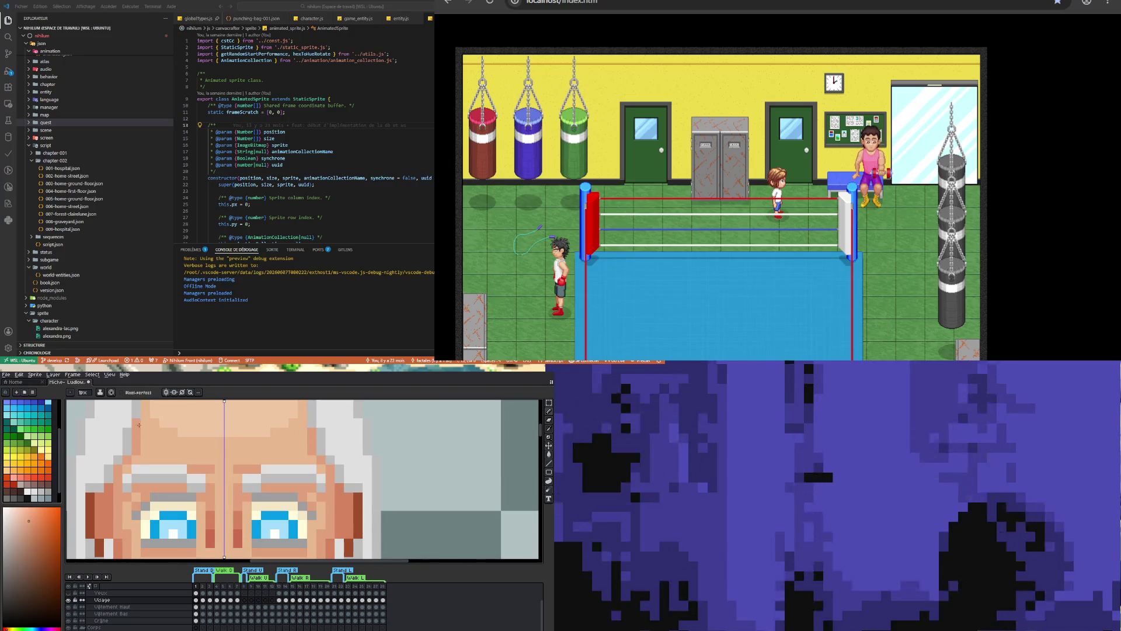
pyautogui.scroll(-3, 140, 426)
pyautogui.scroll(4, 163, 429)
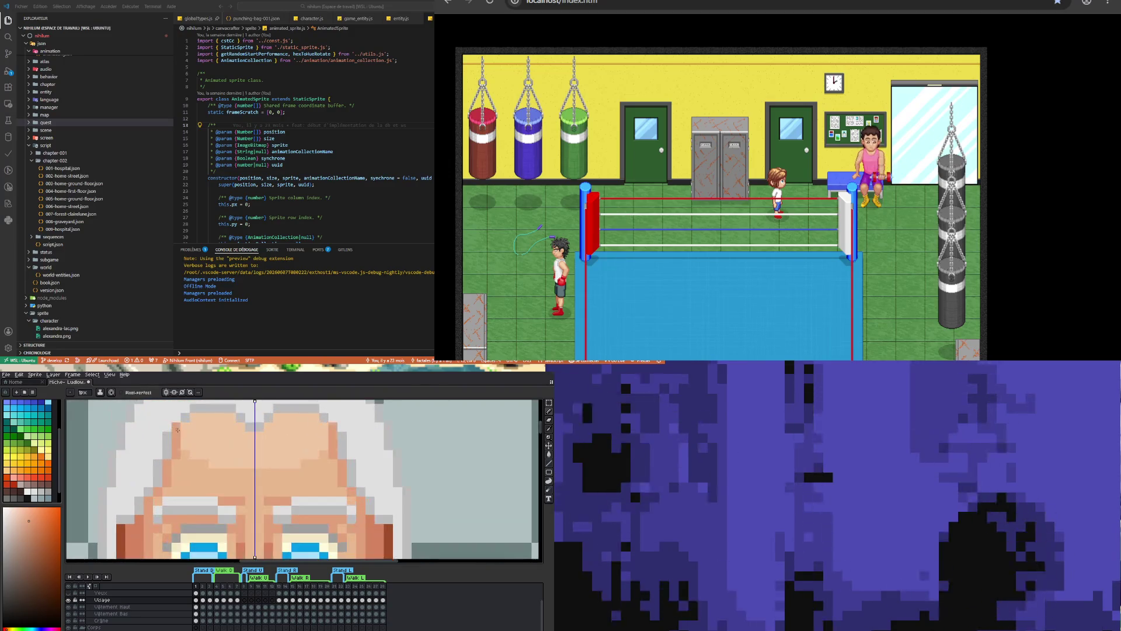
pyautogui.moveTo(192, 428)
pyautogui.mouseDown()
pyautogui.moveTo(224, 418)
pyautogui.moveTo(248, 433)
pyautogui.mouseUp()
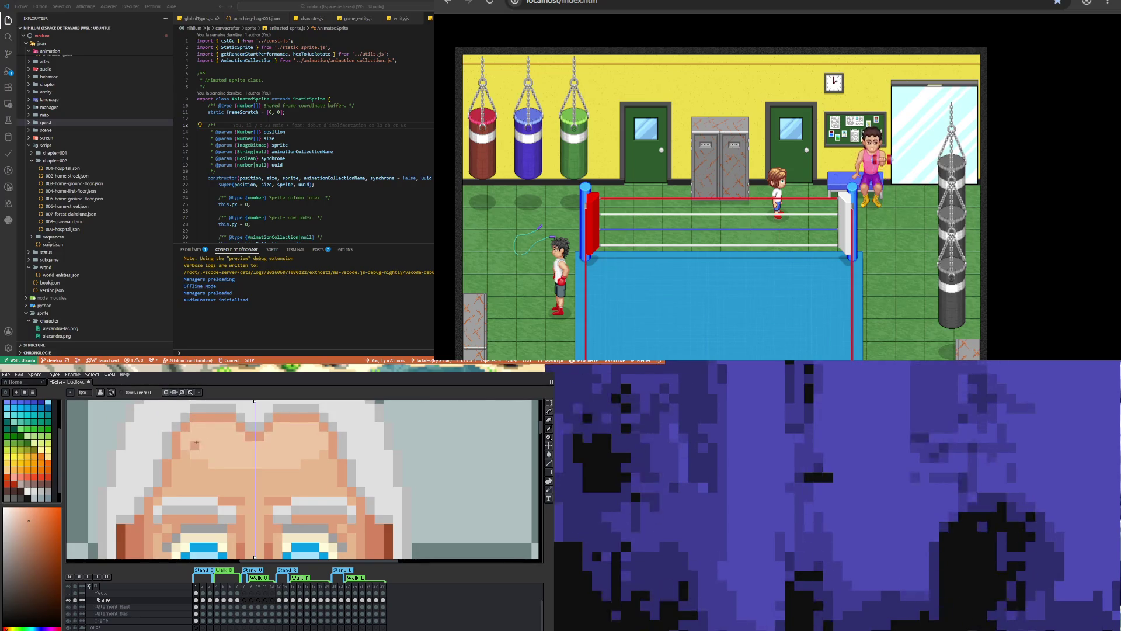
pyautogui.keyDown('alt'); pyautogui.click(195, 472); pyautogui.keyUp('alt')
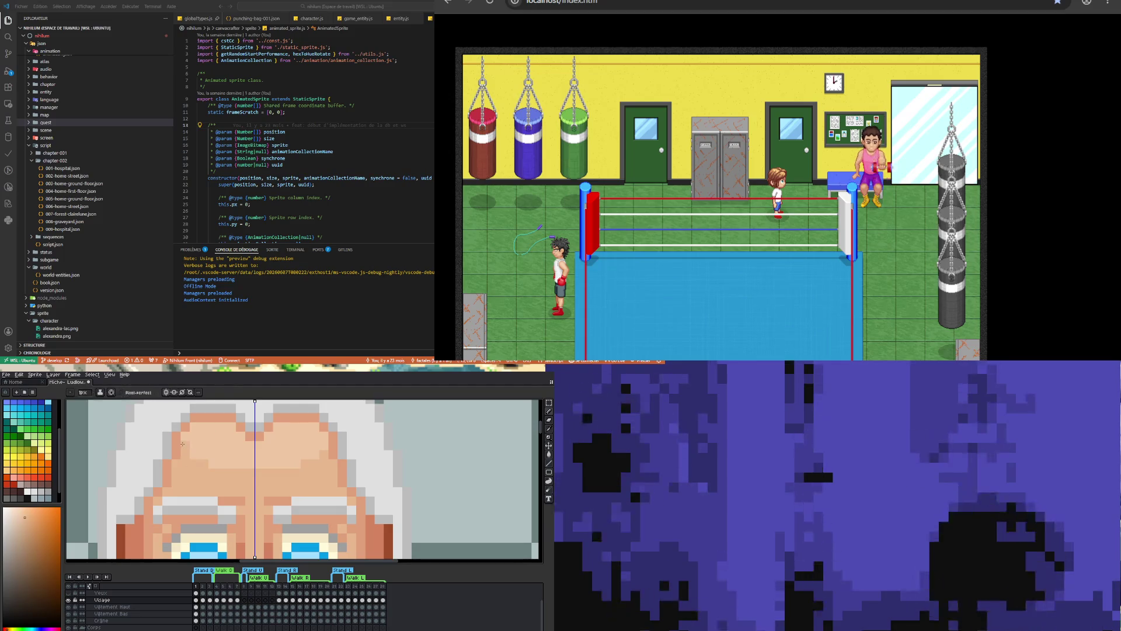
pyautogui.click(182, 440)
pyautogui.moveTo(194, 427); pyautogui.dragTo(233, 427)
pyautogui.click(233, 427)
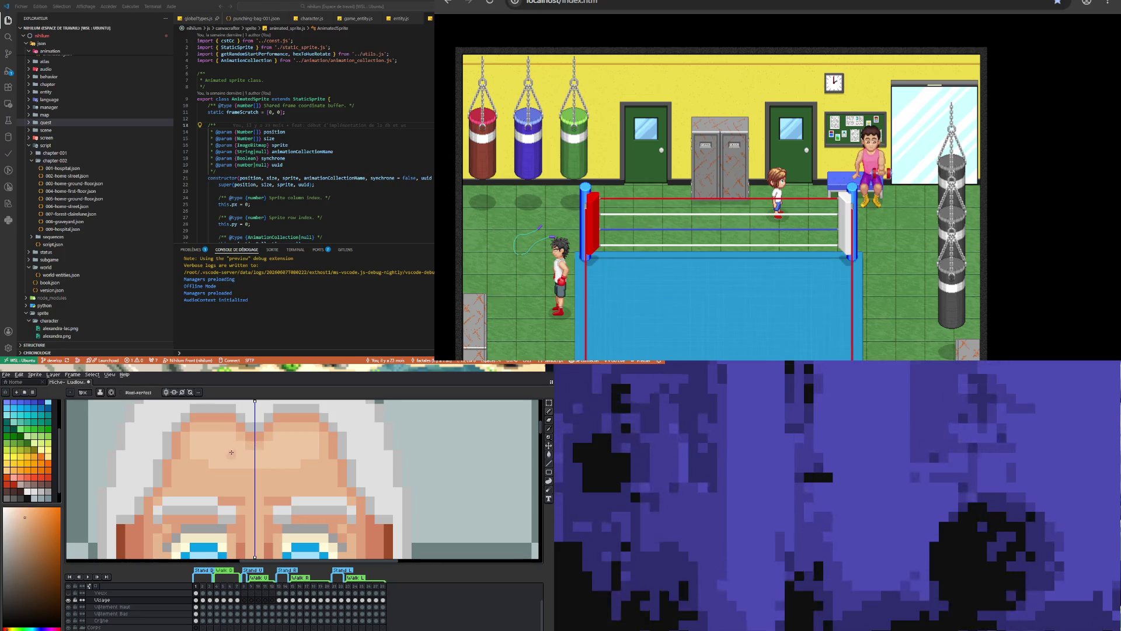
# Paint lighter mirrored pixels on both cheeks
pyautogui.scroll(-1, 198, 460)
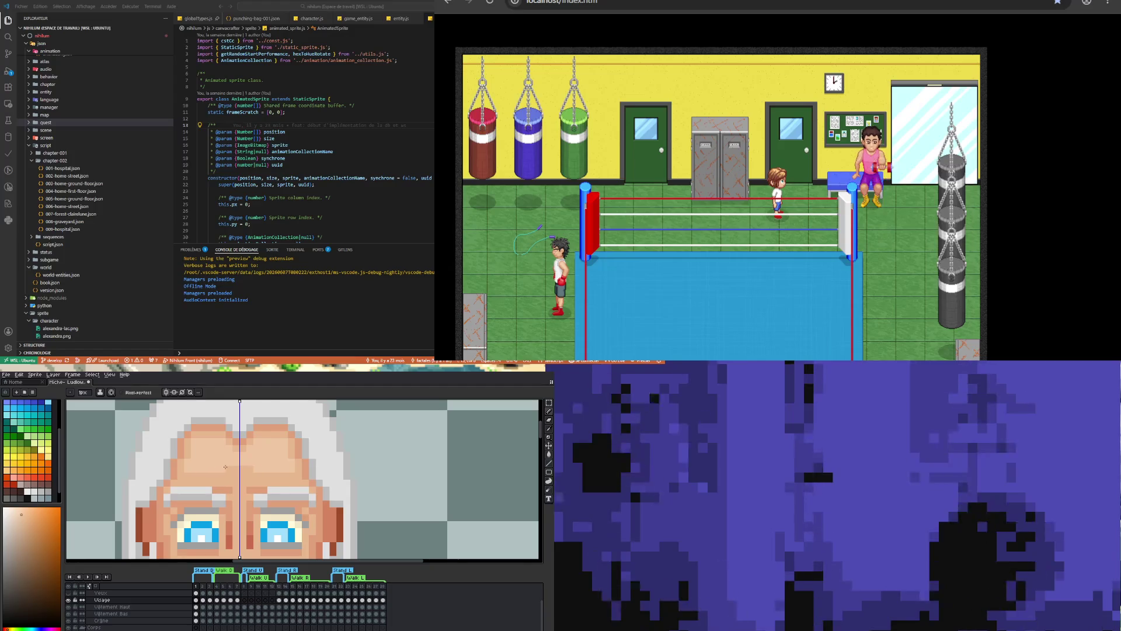
pyautogui.scroll(-2, 214, 446)
pyautogui.scroll(1, 214, 446)
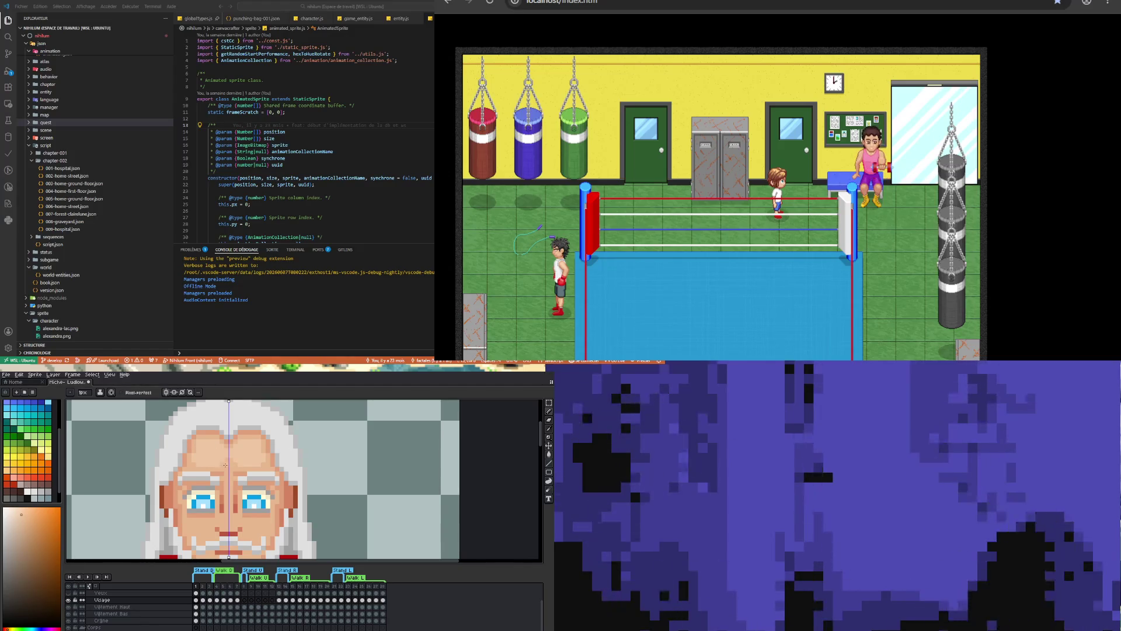
pyautogui.scroll(-3, 226, 456)
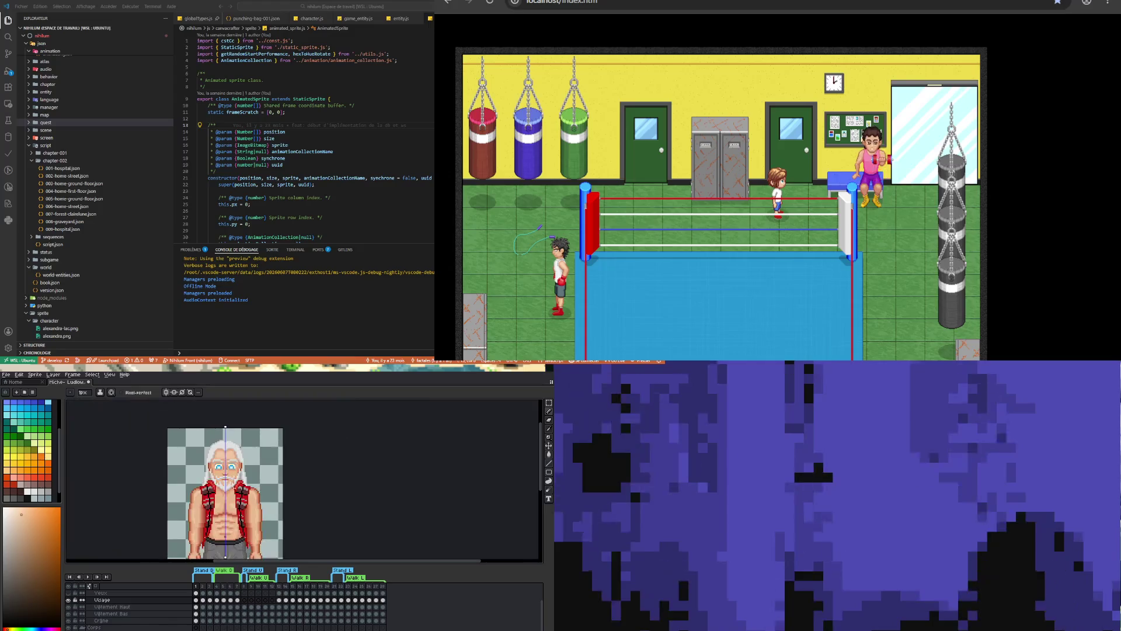
pyautogui.scroll(4, 197, 494)
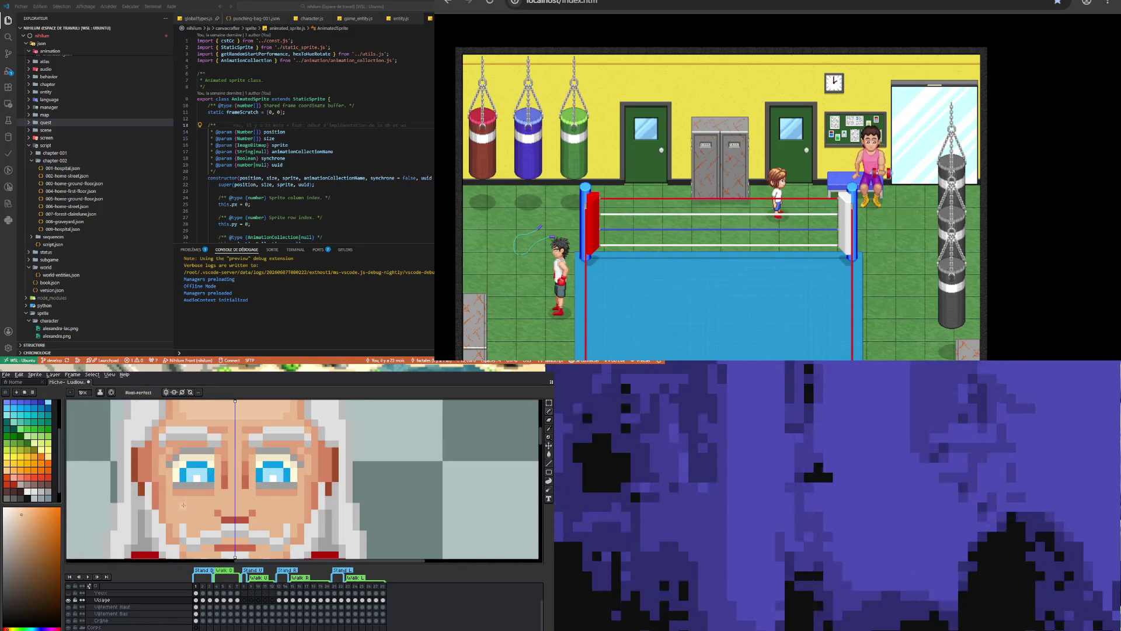
pyautogui.moveTo(183, 505); pyautogui.dragTo(201, 511)
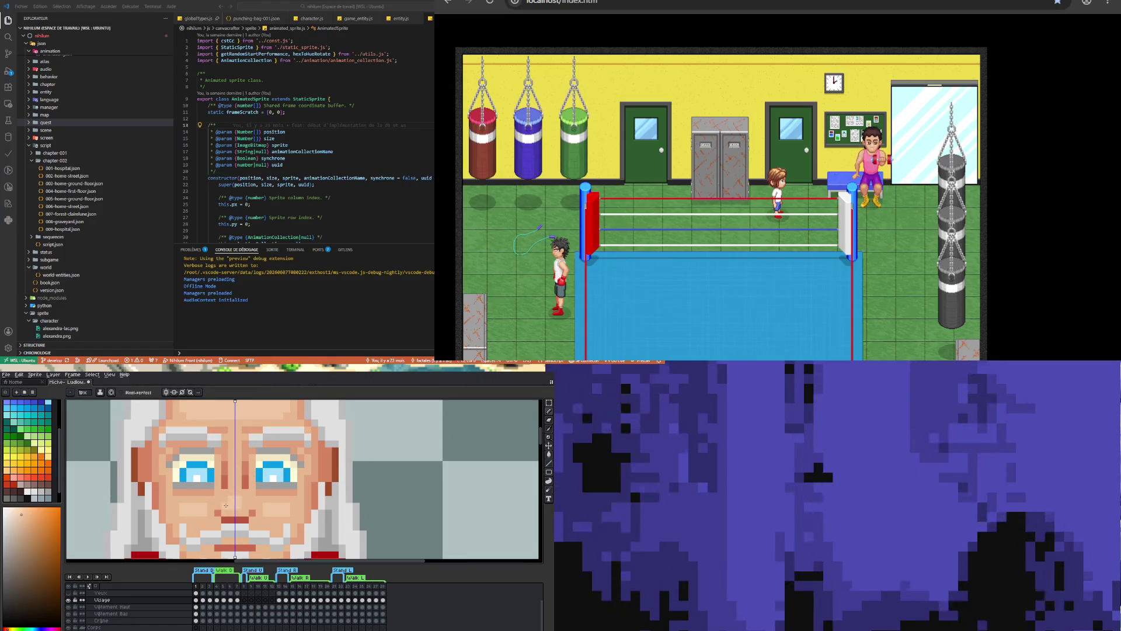
pyautogui.scroll(-3, 226, 505)
pyautogui.scroll(3, 217, 510)
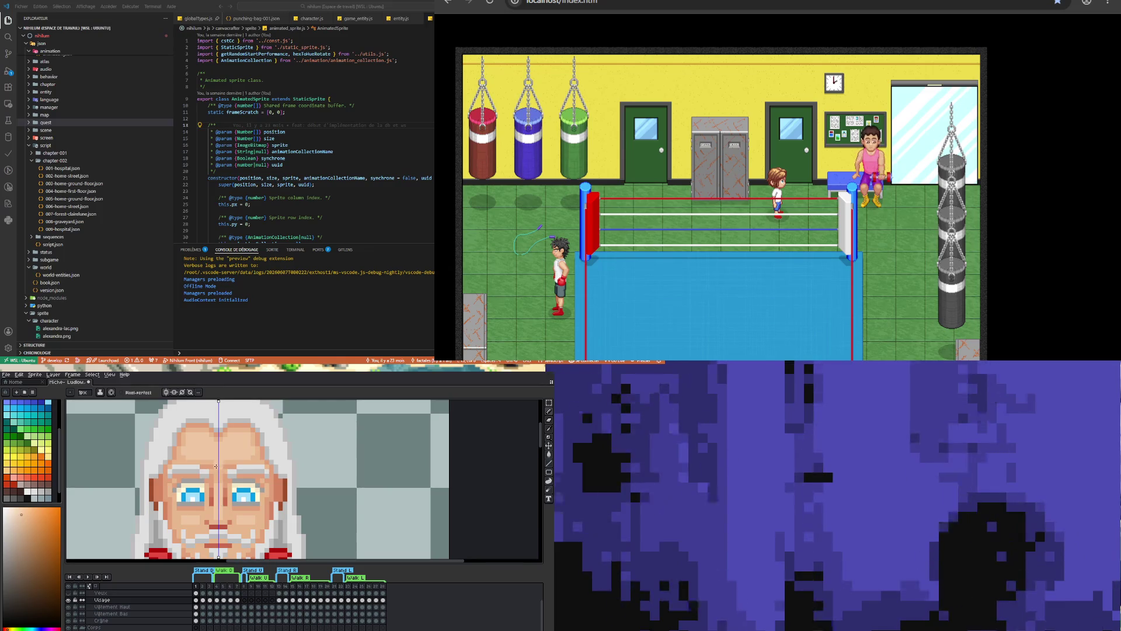
pyautogui.scroll(-2, 224, 484)
pyautogui.scroll(1, 221, 497)
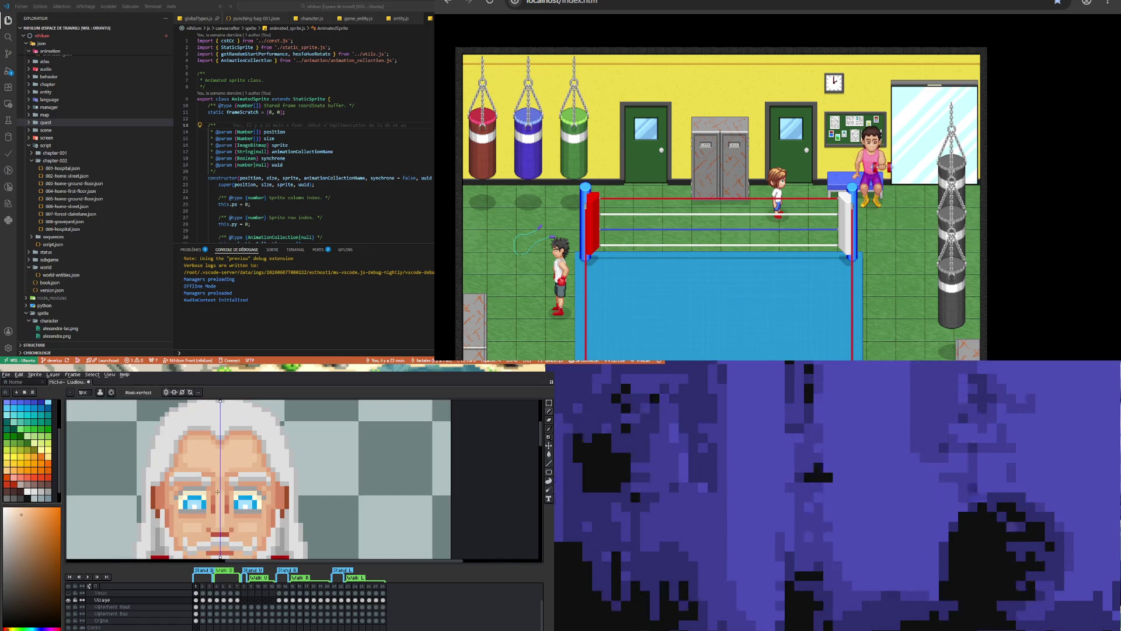
pyautogui.scroll(-2, 216, 514)
pyautogui.scroll(2, 213, 523)
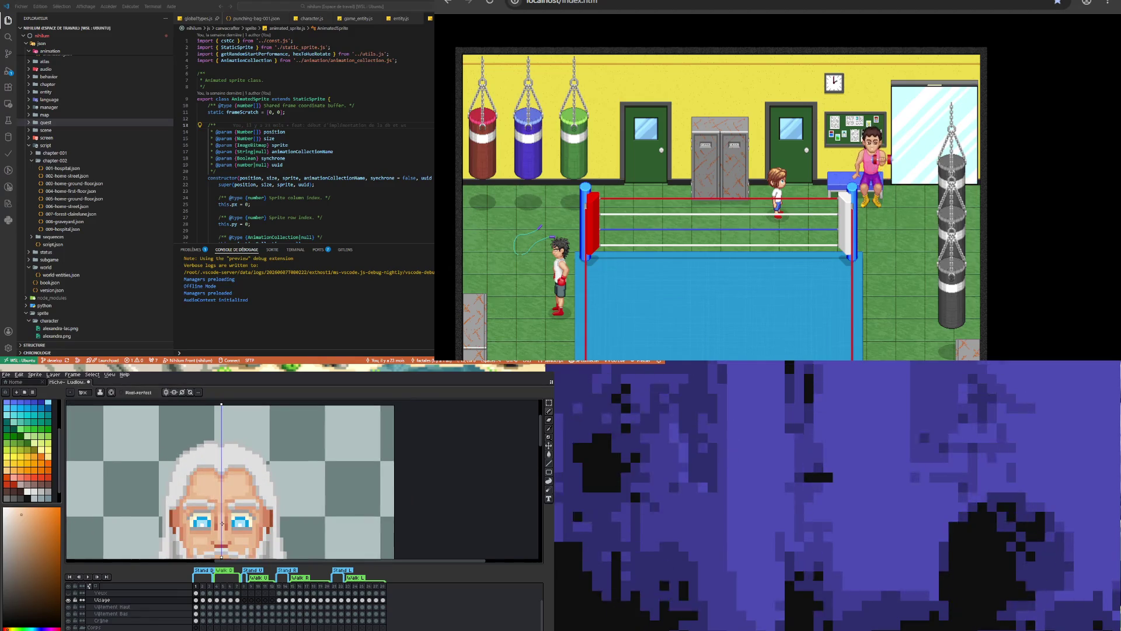
# Shift the current colour to a slightly different shade while inspecting the face
pyautogui.scroll(-3, 212, 521)
pyautogui.scroll(4, 212, 516)
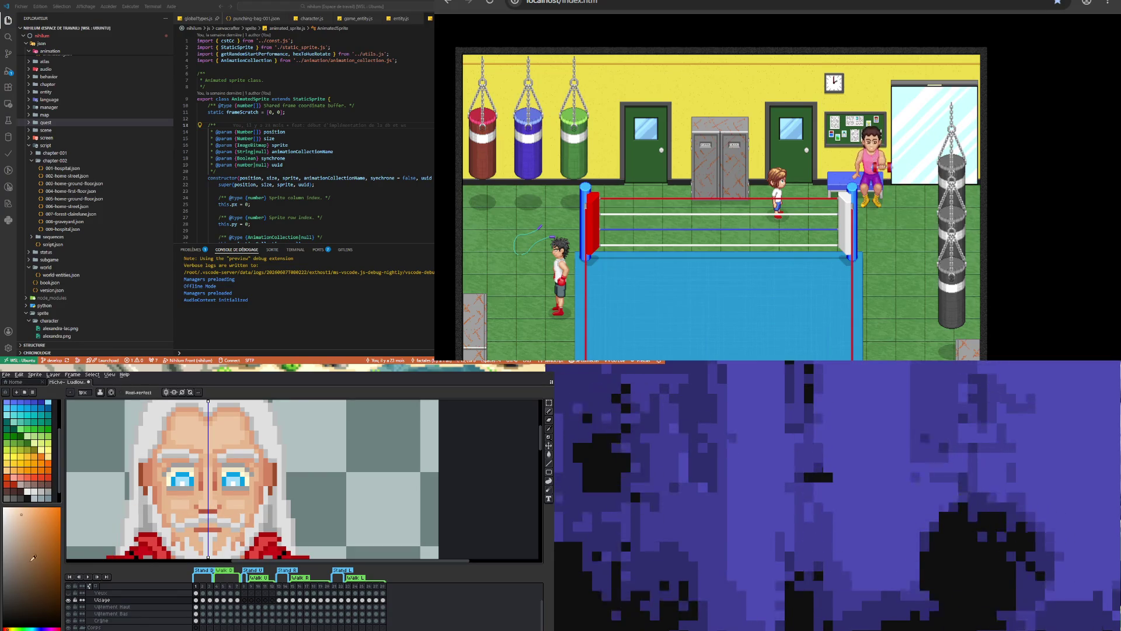
pyautogui.click(17, 512)
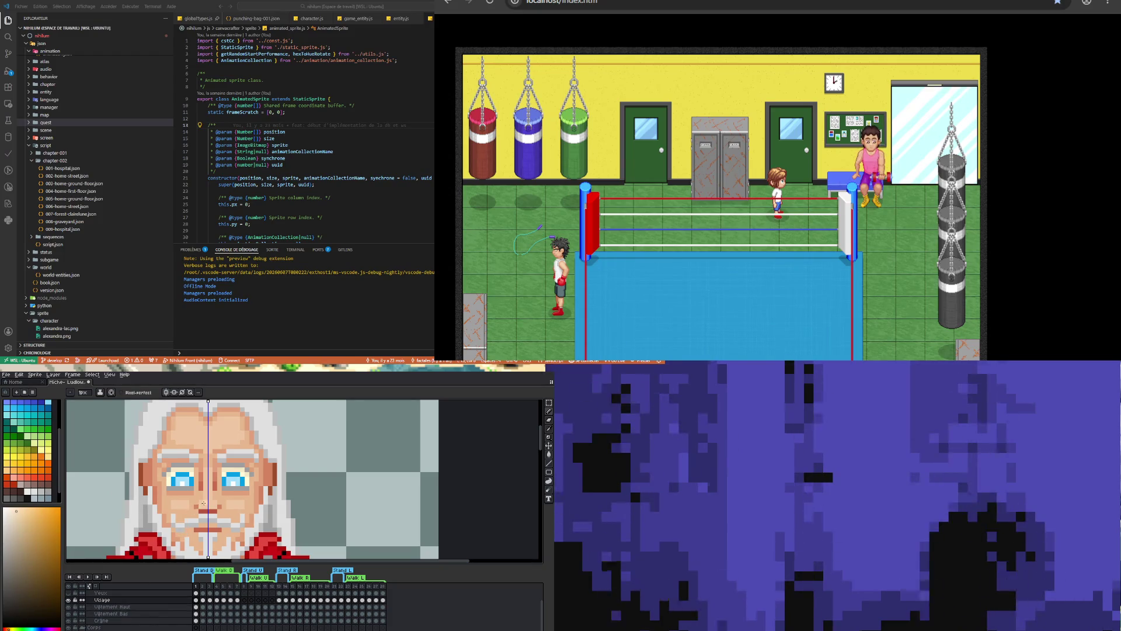
pyautogui.scroll(-2, 205, 505)
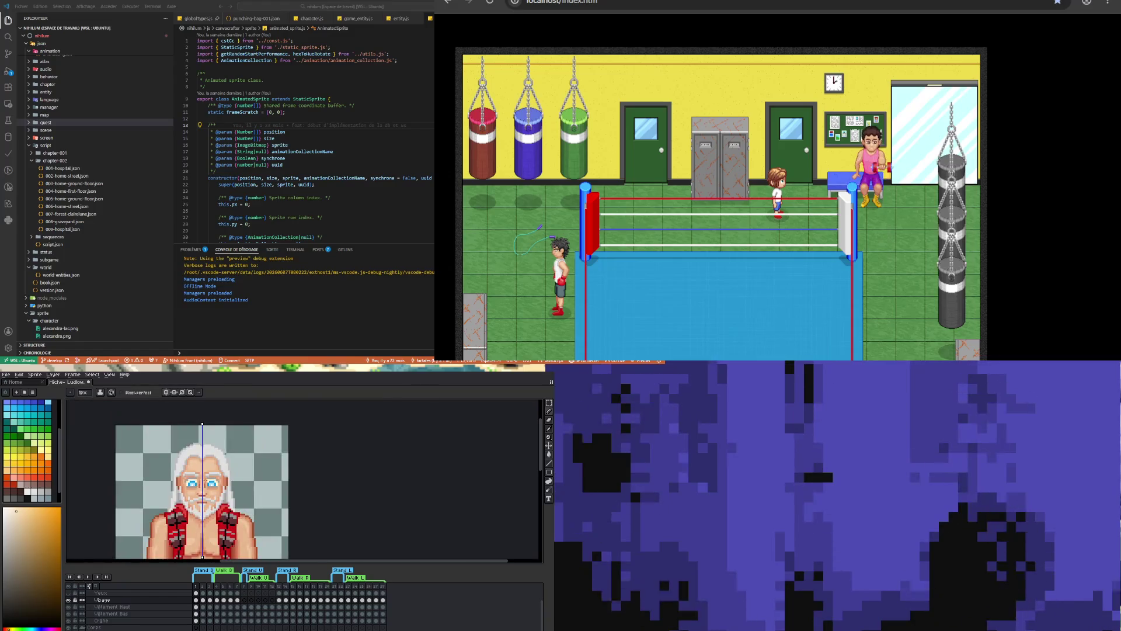
pyautogui.scroll(1, 192, 461)
pyautogui.scroll(1, 192, 458)
pyautogui.scroll(-1, 190, 454)
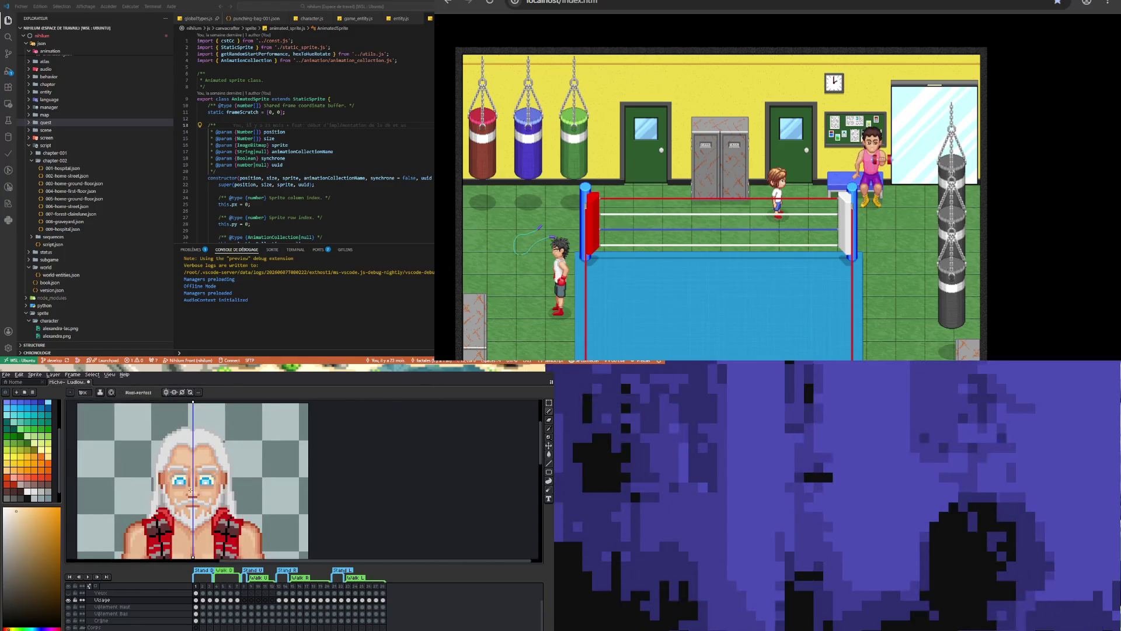
pyautogui.scroll(2, 189, 454)
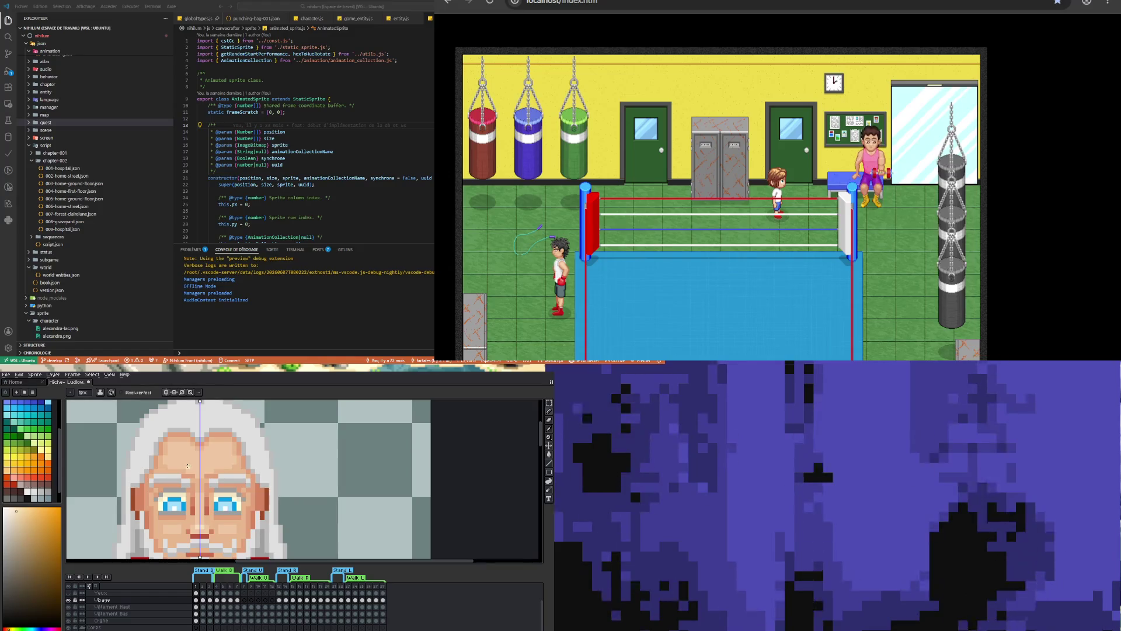
pyautogui.scroll(-2, 209, 497)
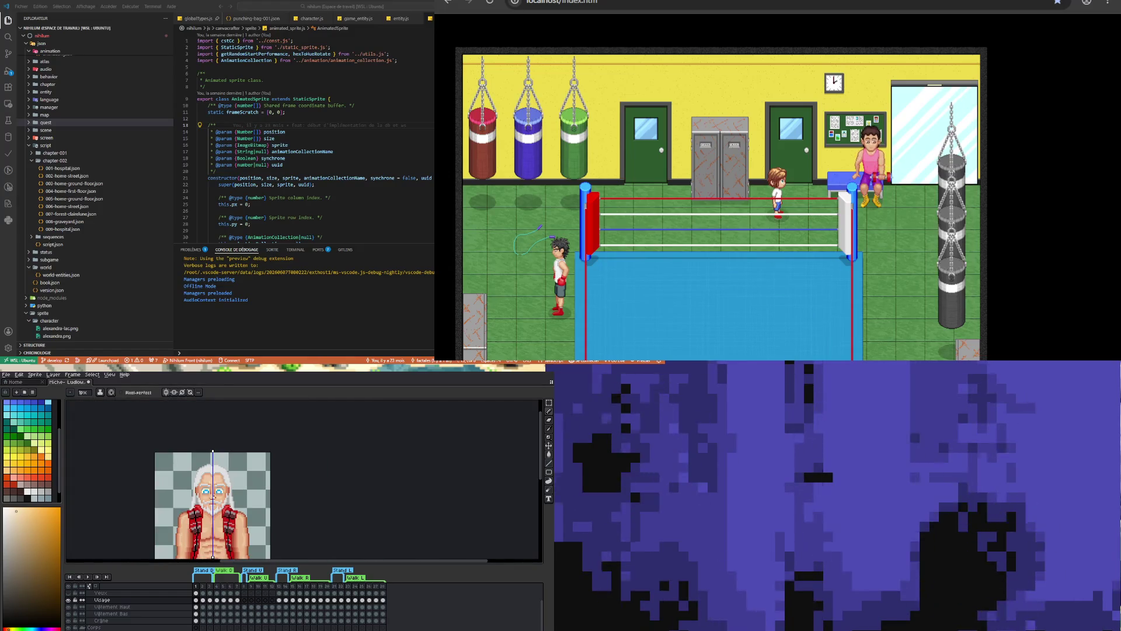
pyautogui.scroll(1, 213, 484)
pyautogui.scroll(-3, 234, 496)
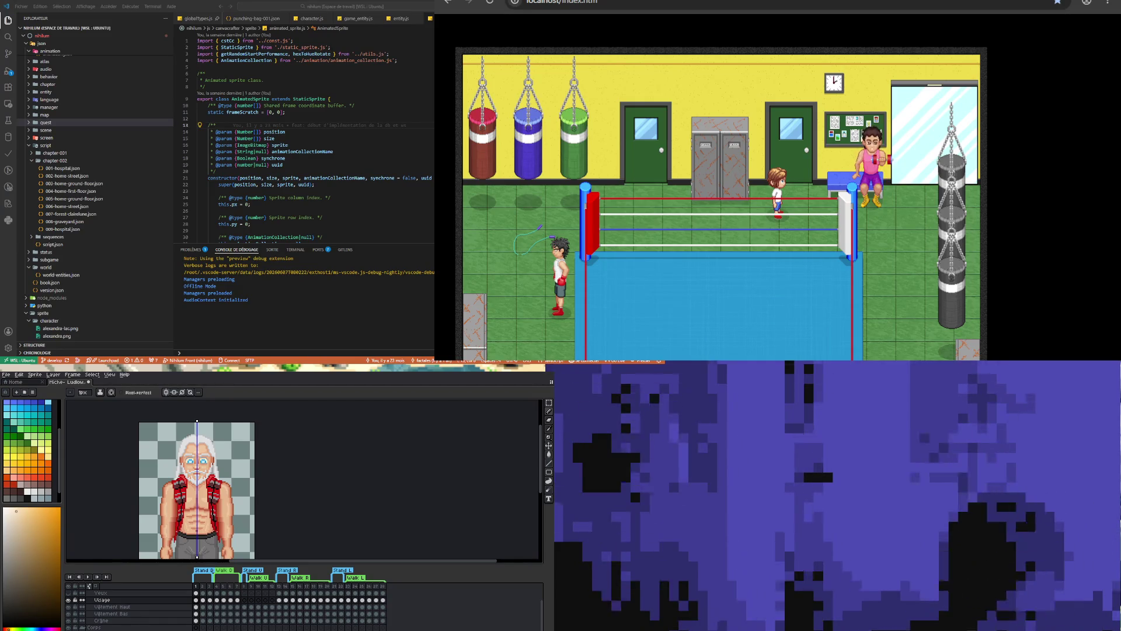
pyautogui.scroll(3, 197, 444)
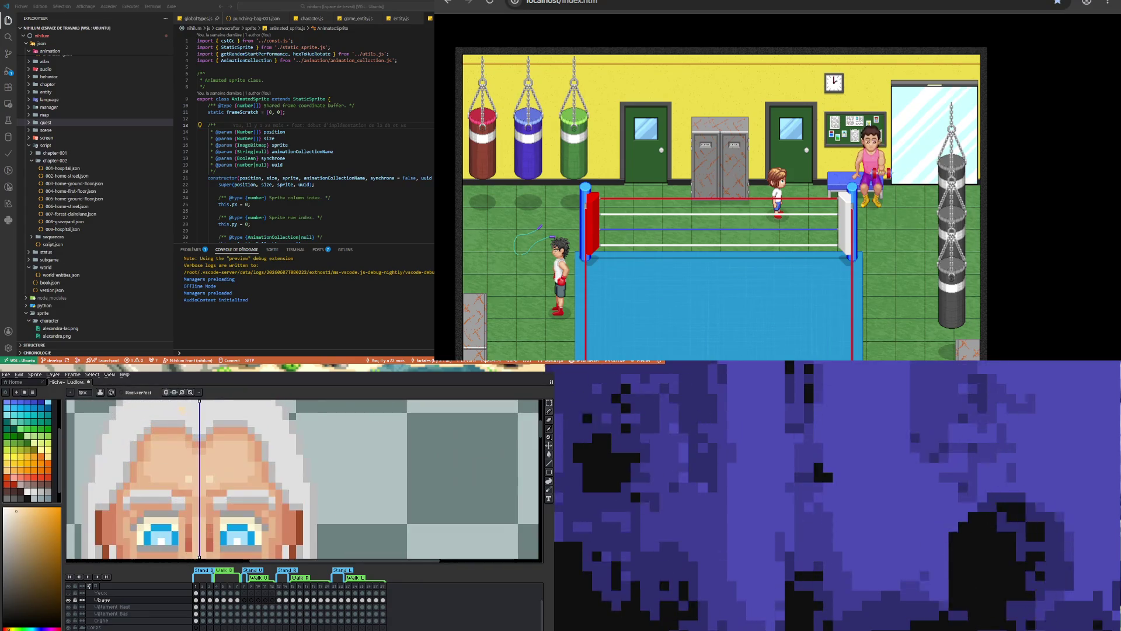
# Take the forehead's skin tone as the pencil colour
pyautogui.press('i')
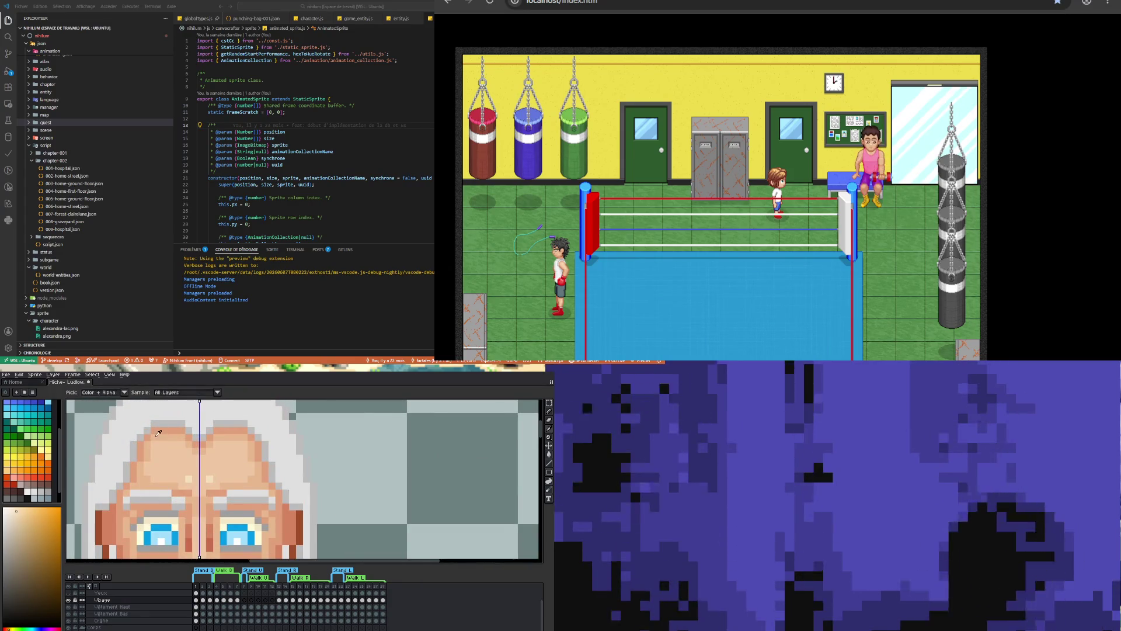
pyautogui.click(160, 438)
pyautogui.press('b')
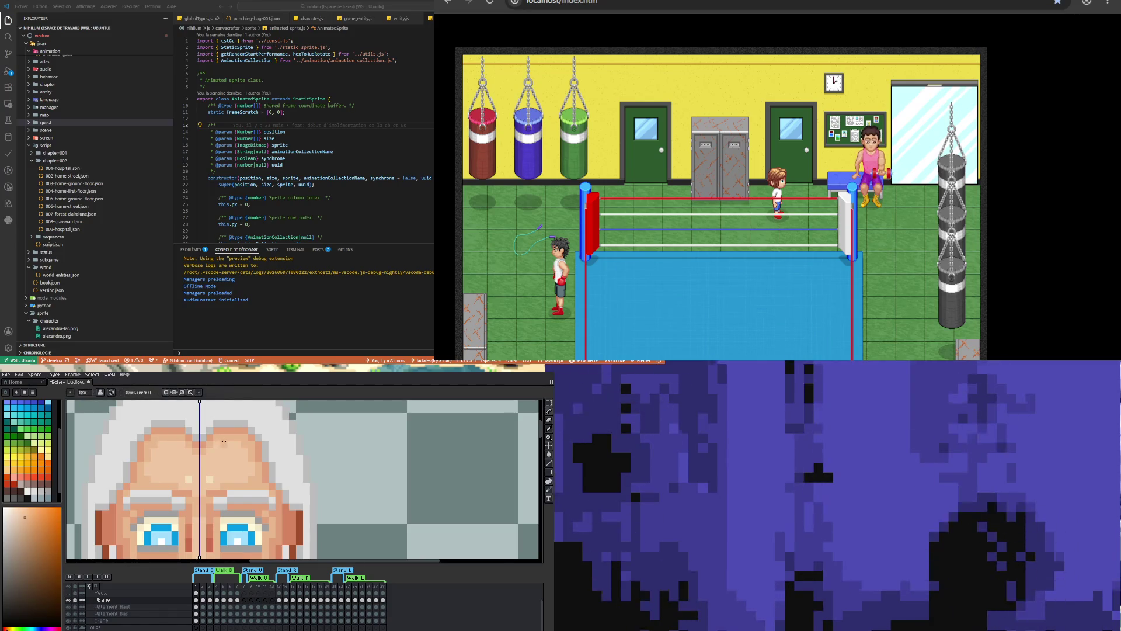
pyautogui.scroll(-3, 188, 448)
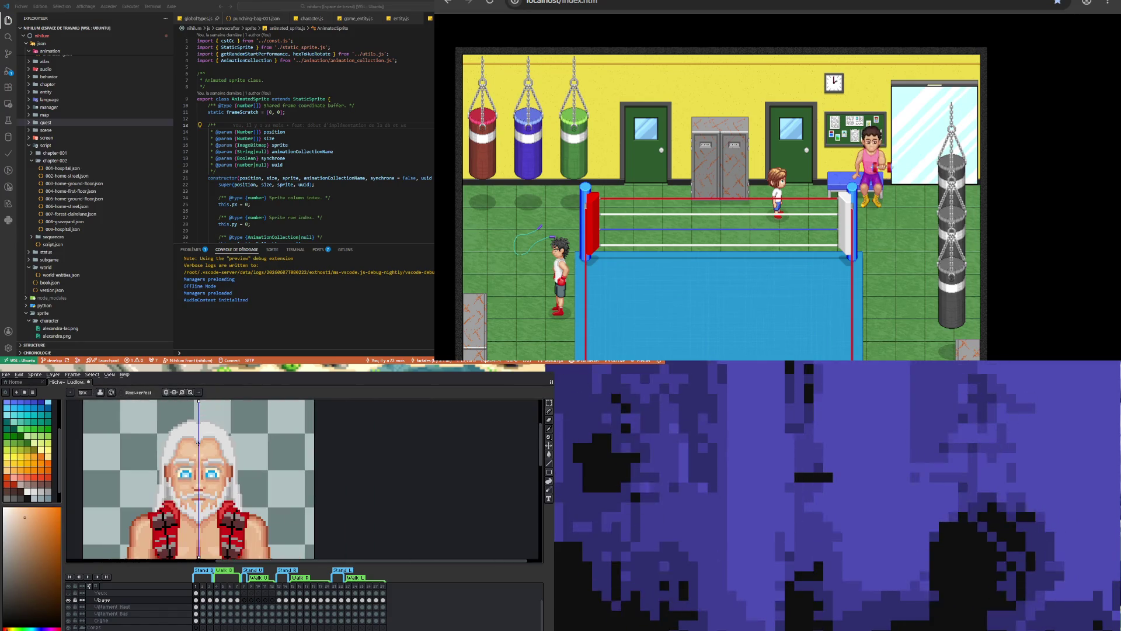
pyautogui.scroll(3, 200, 450)
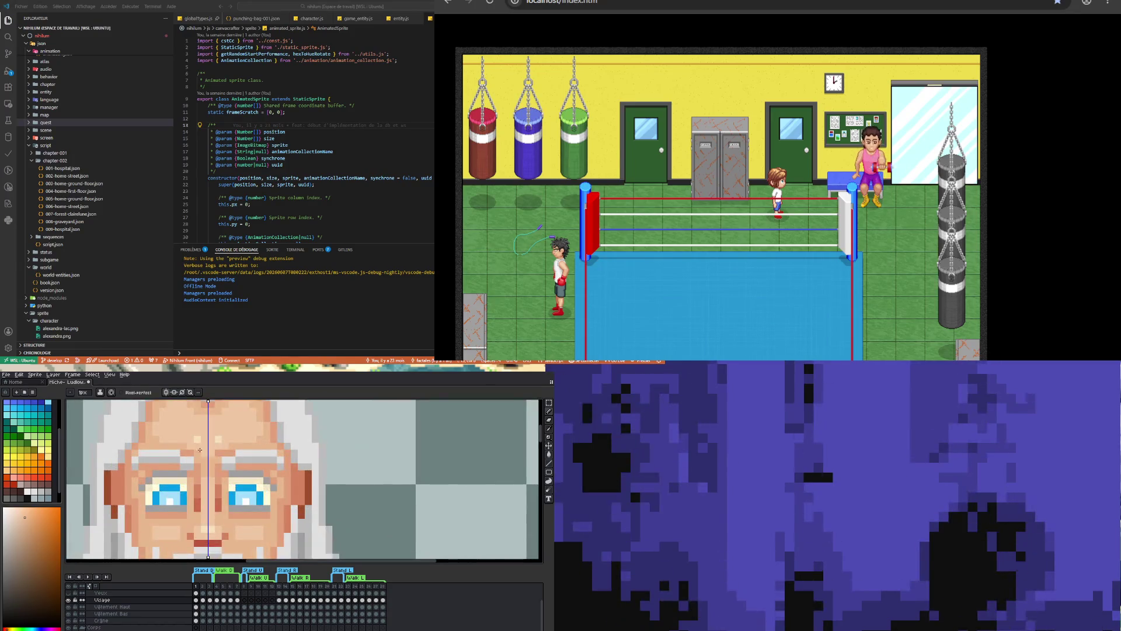
pyautogui.scroll(-3, 198, 452)
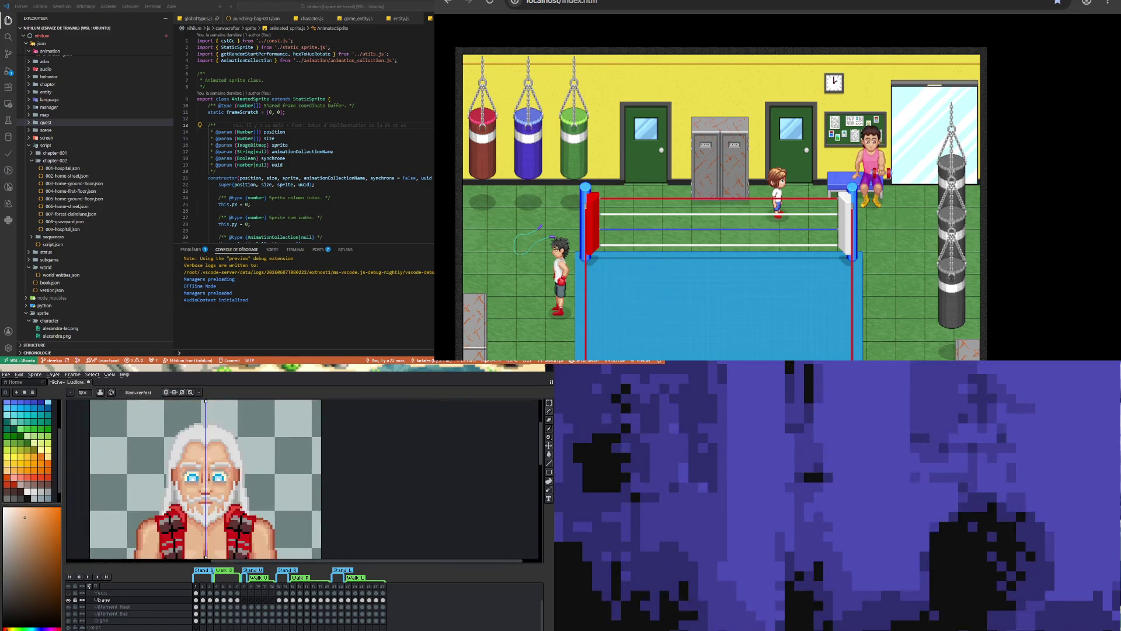
pyautogui.scroll(3, 200, 456)
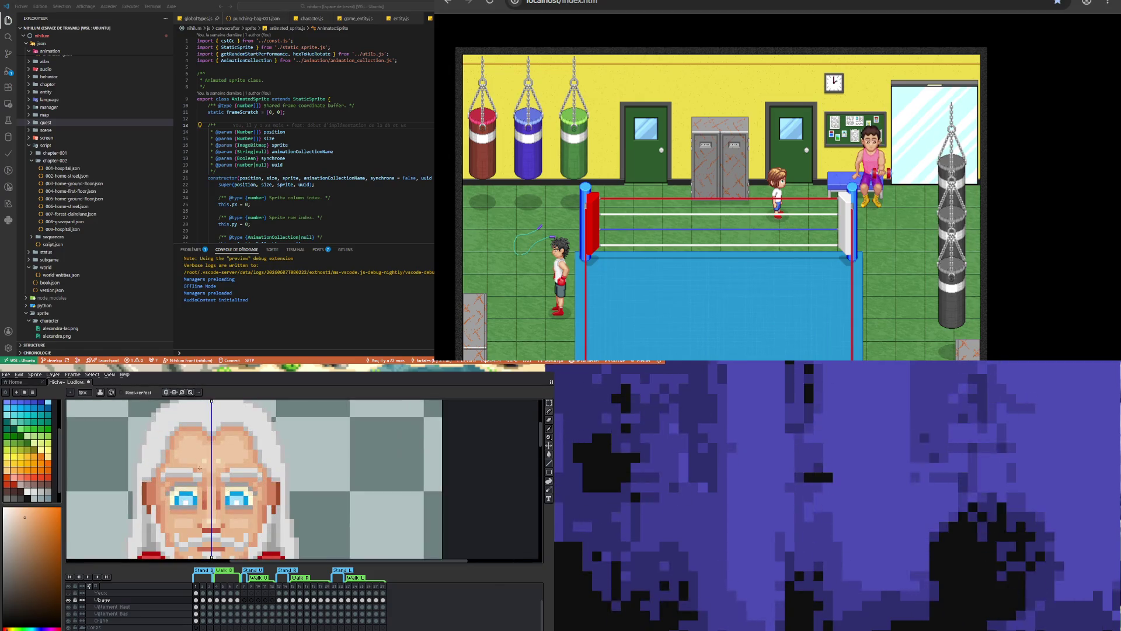
pyautogui.scroll(-4, 191, 453)
pyautogui.scroll(2, 191, 453)
pyautogui.scroll(-4, 192, 453)
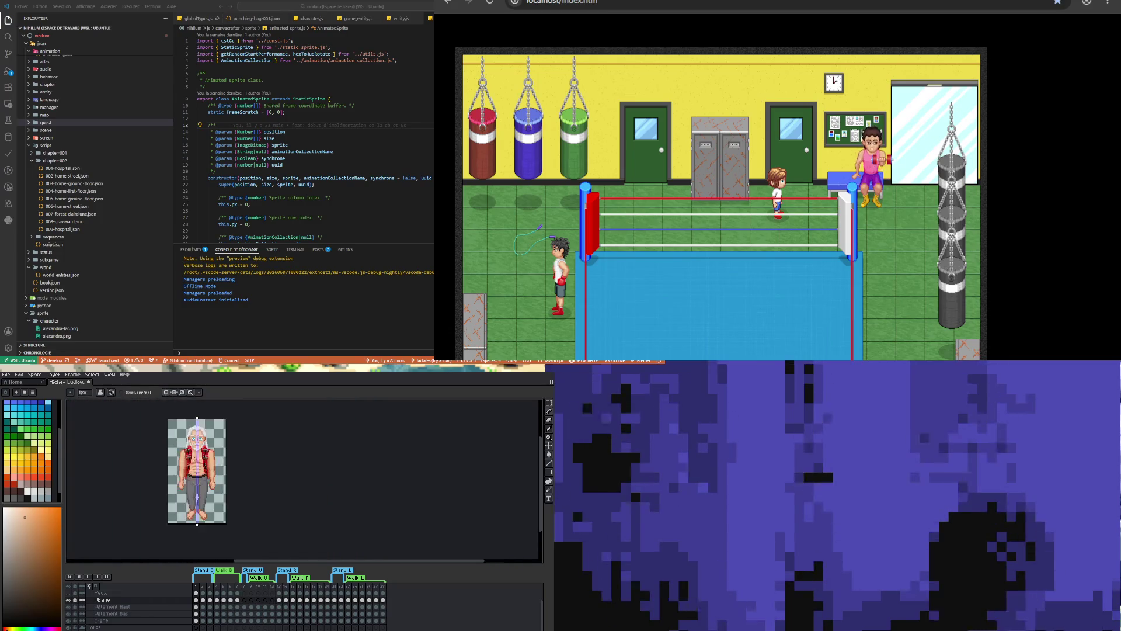
pyautogui.scroll(3, 199, 421)
pyautogui.scroll(-3, 195, 457)
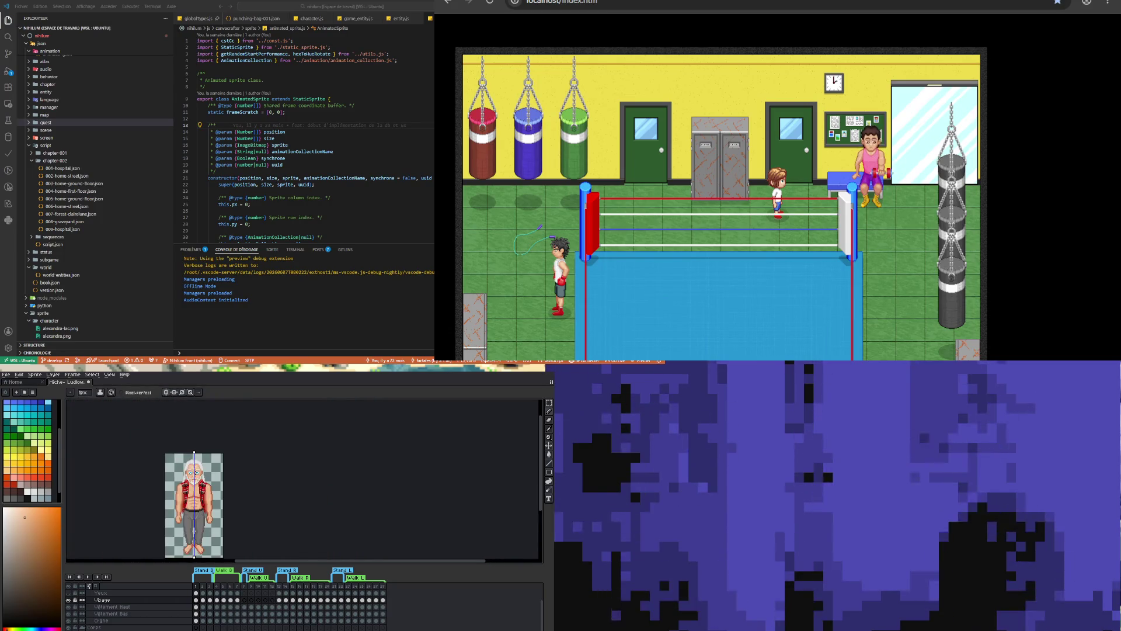
pyautogui.scroll(2, 195, 456)
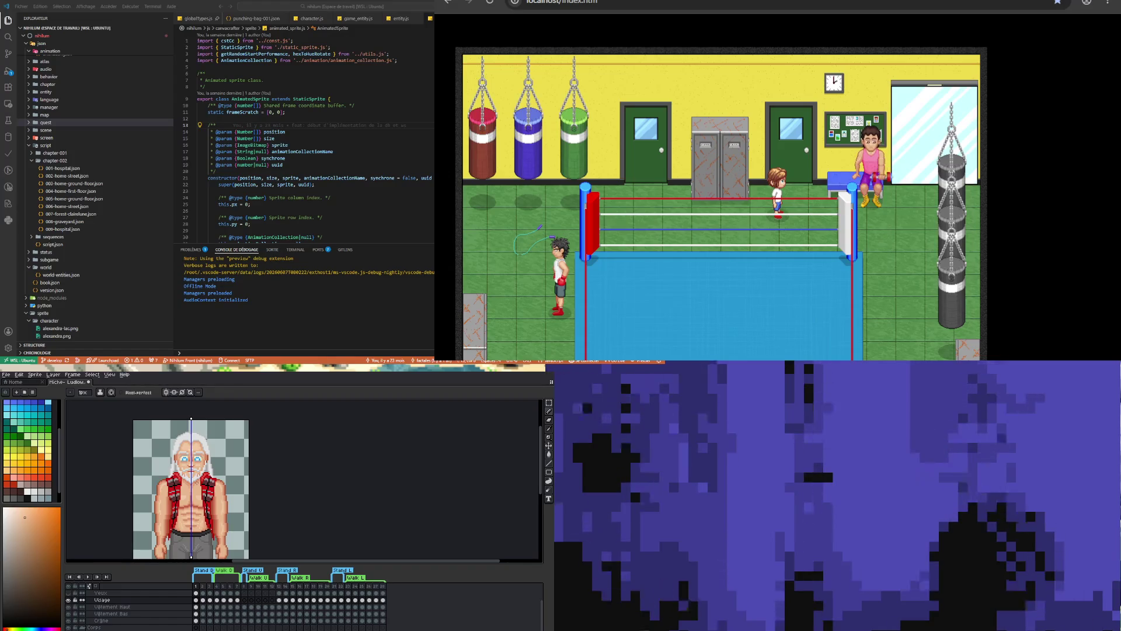
pyautogui.scroll(-2, 192, 467)
pyautogui.scroll(2, 193, 467)
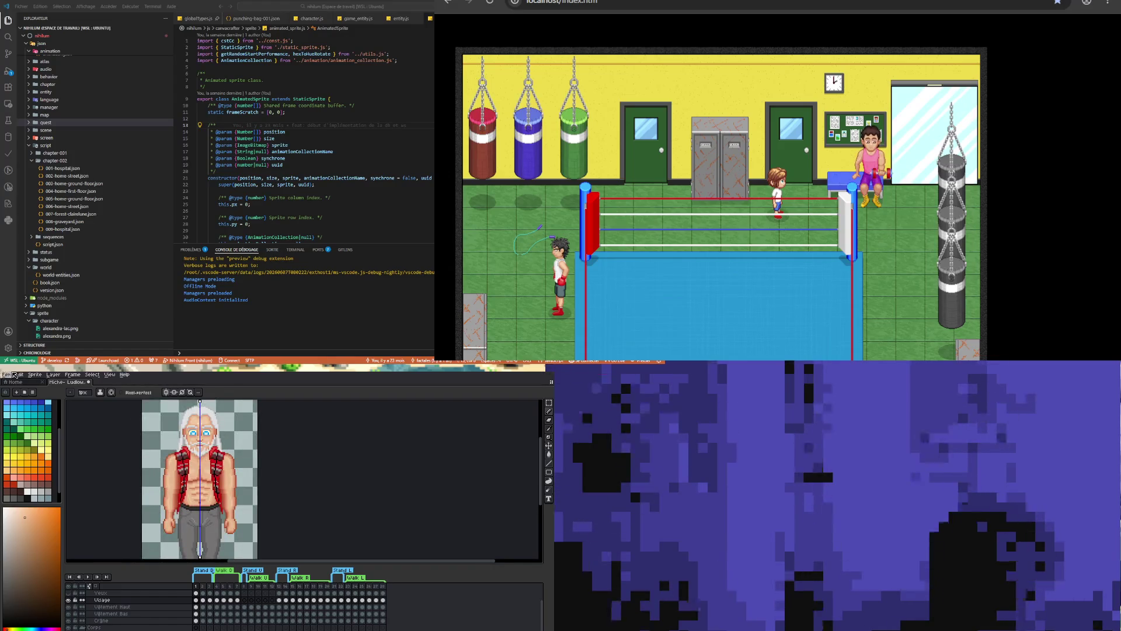
# Save the sprite with Ctrl+S
pyautogui.hotkey('ctrl', 's')
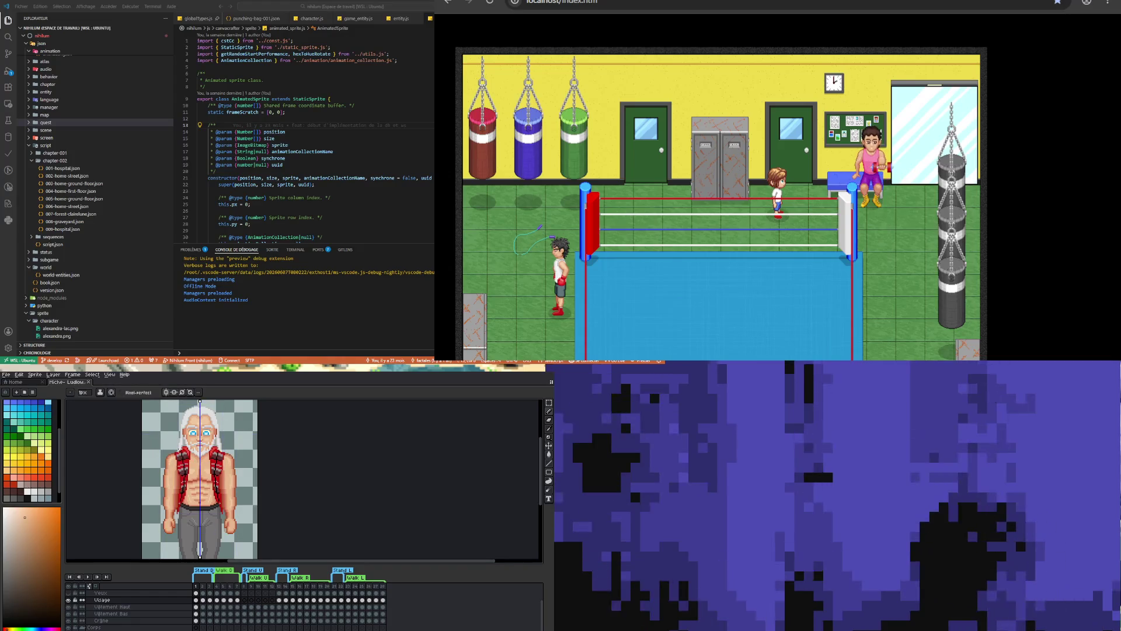
pyautogui.scroll(2, 229, 485)
pyautogui.scroll(1, 229, 486)
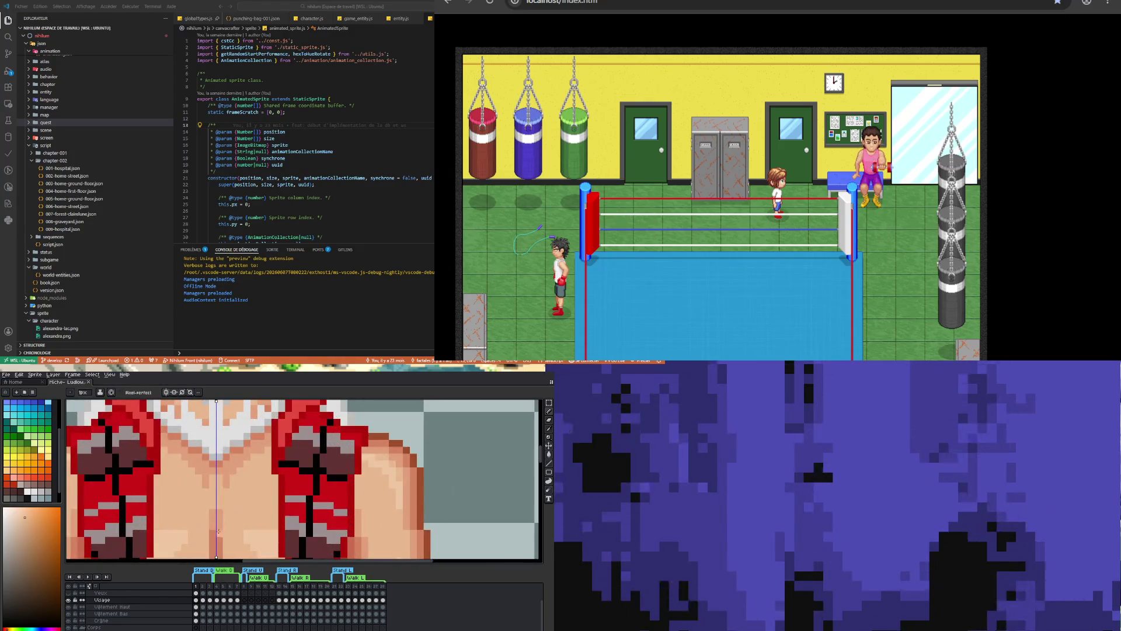
pyautogui.scroll(-2, 230, 485)
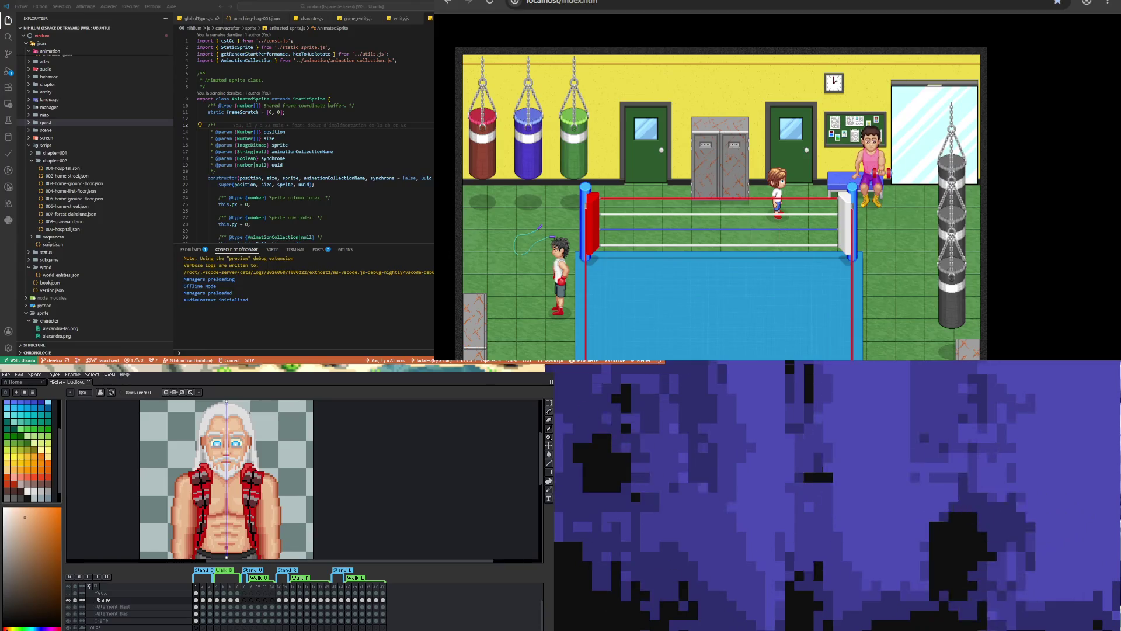
pyautogui.scroll(5, 225, 490)
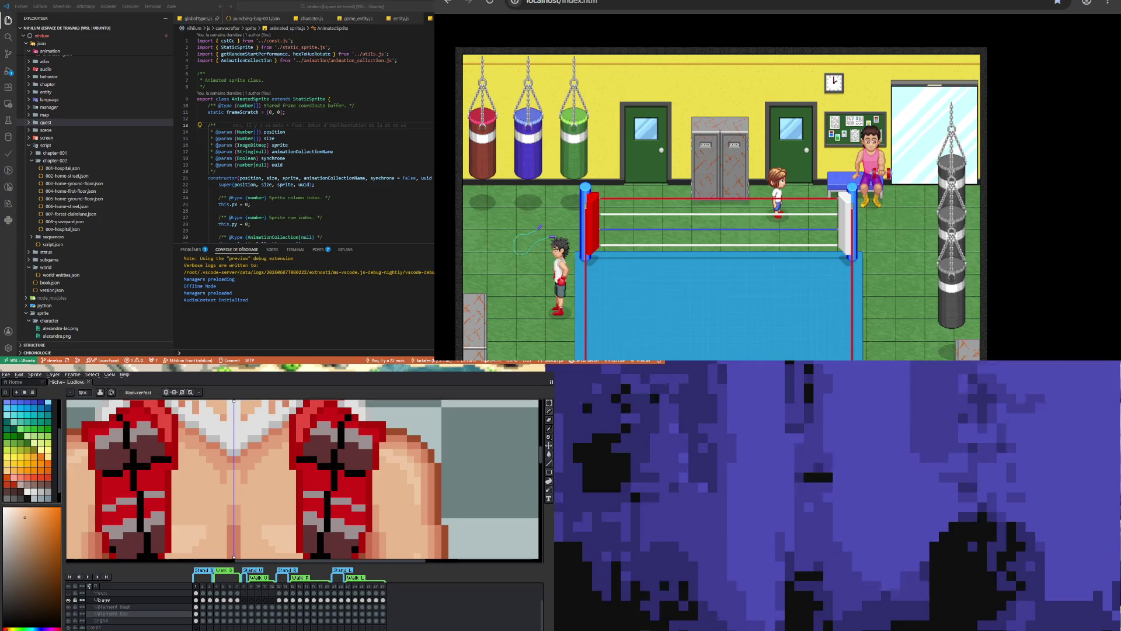
# Select the Vêtement Haut layer and sample a colour beside the beard
pyautogui.click(196, 607)
pyautogui.scroll(-3, 183, 469)
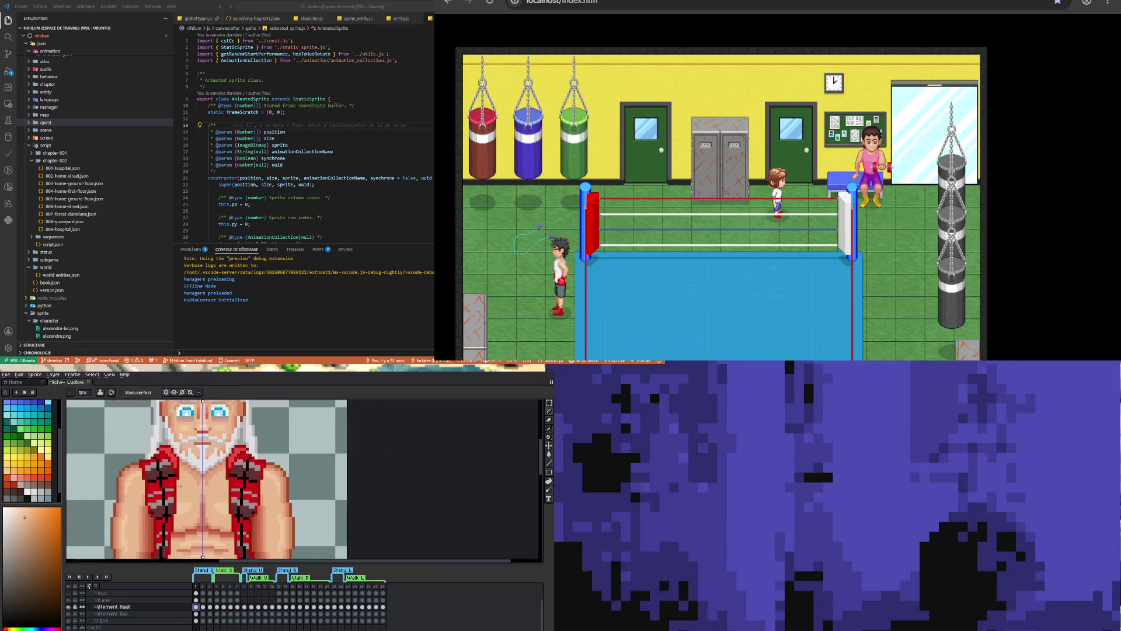
pyautogui.scroll(2, 183, 470)
pyautogui.press('i')
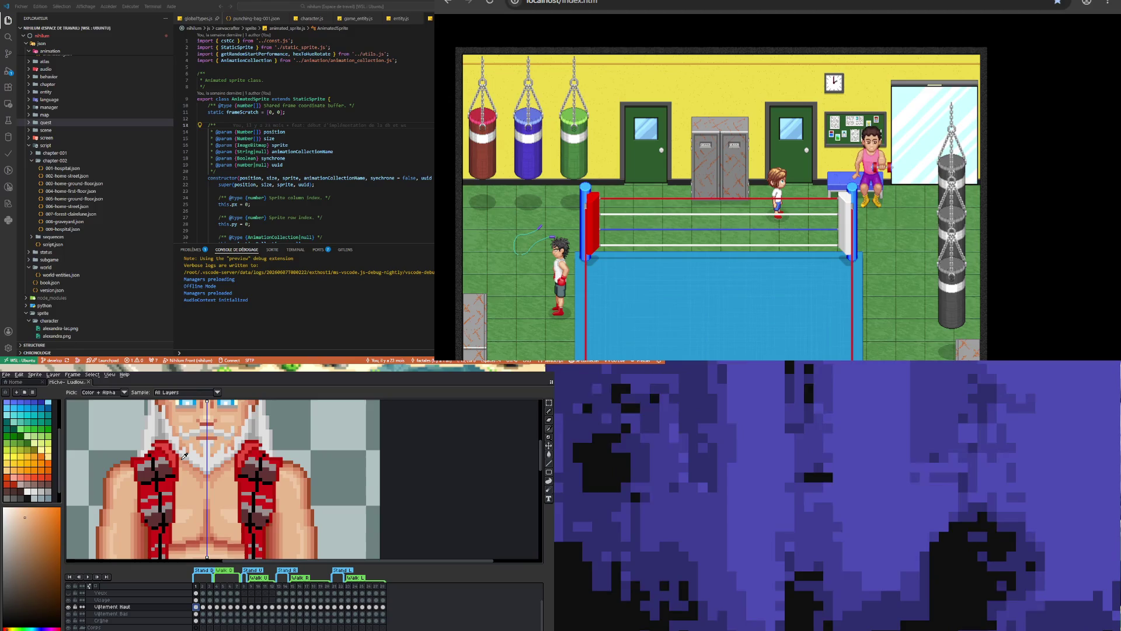
pyautogui.click(185, 456)
pyautogui.press('b')
# Paint mirrored dark pixels down both halves of the red vest
pyautogui.scroll(2, 183, 469)
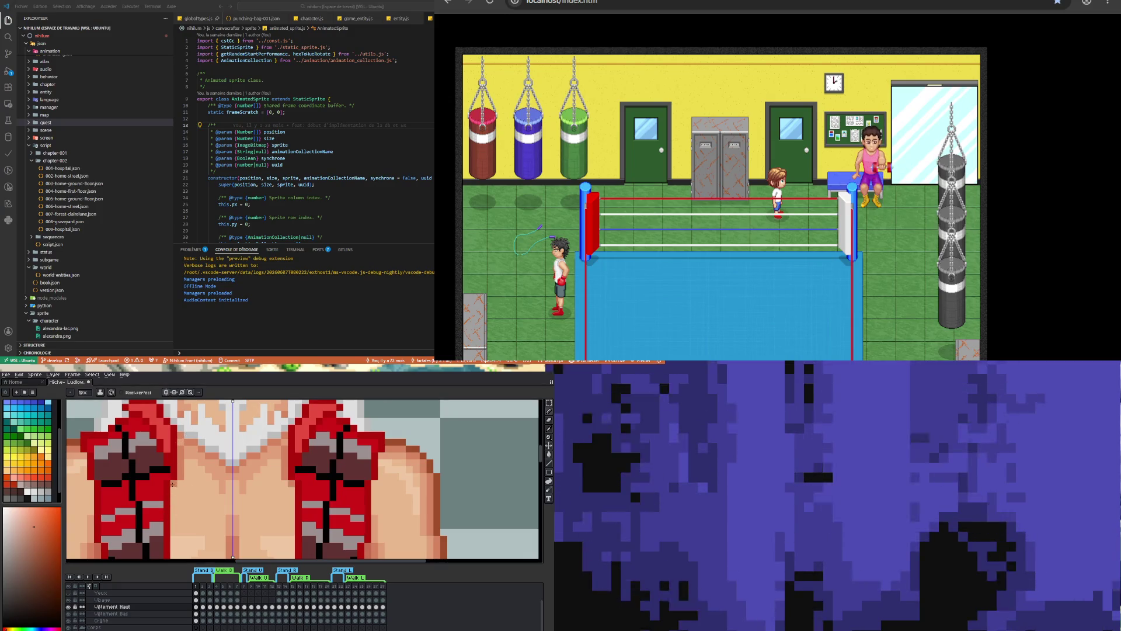
pyautogui.scroll(-3, 172, 490)
pyautogui.scroll(2, 173, 490)
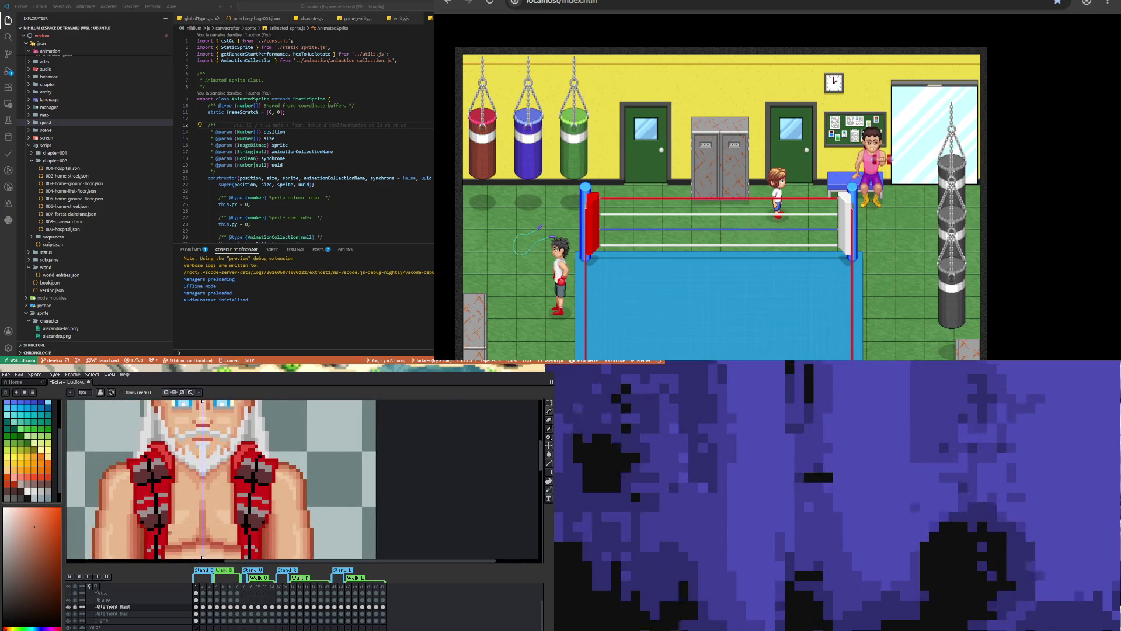
pyautogui.moveTo(170, 526); pyautogui.dragTo(166, 544)
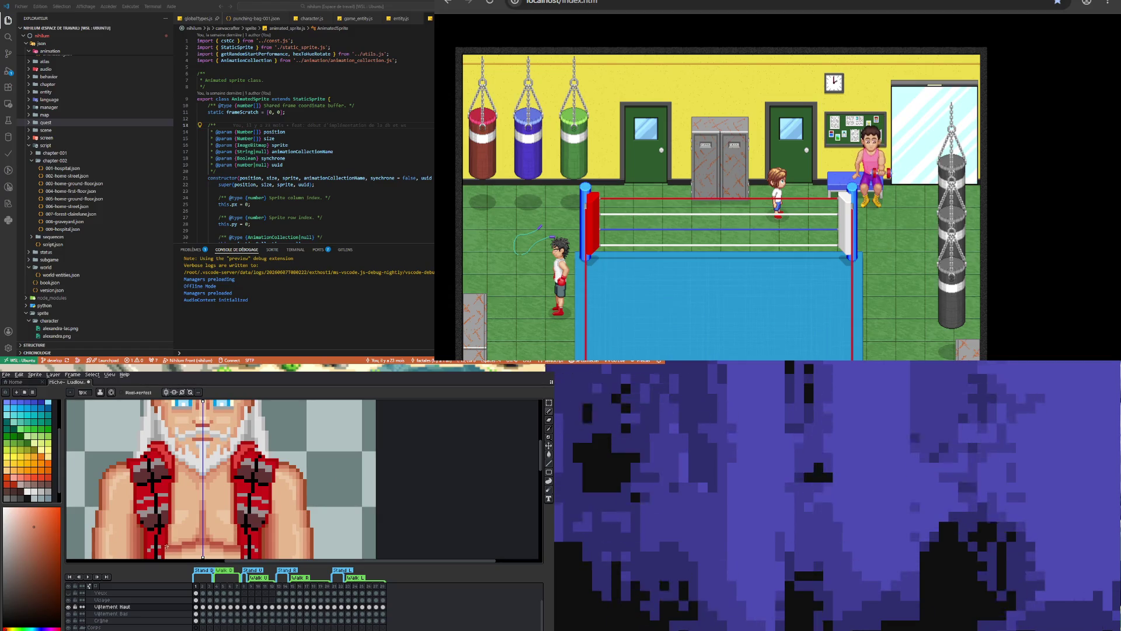
pyautogui.press('v')
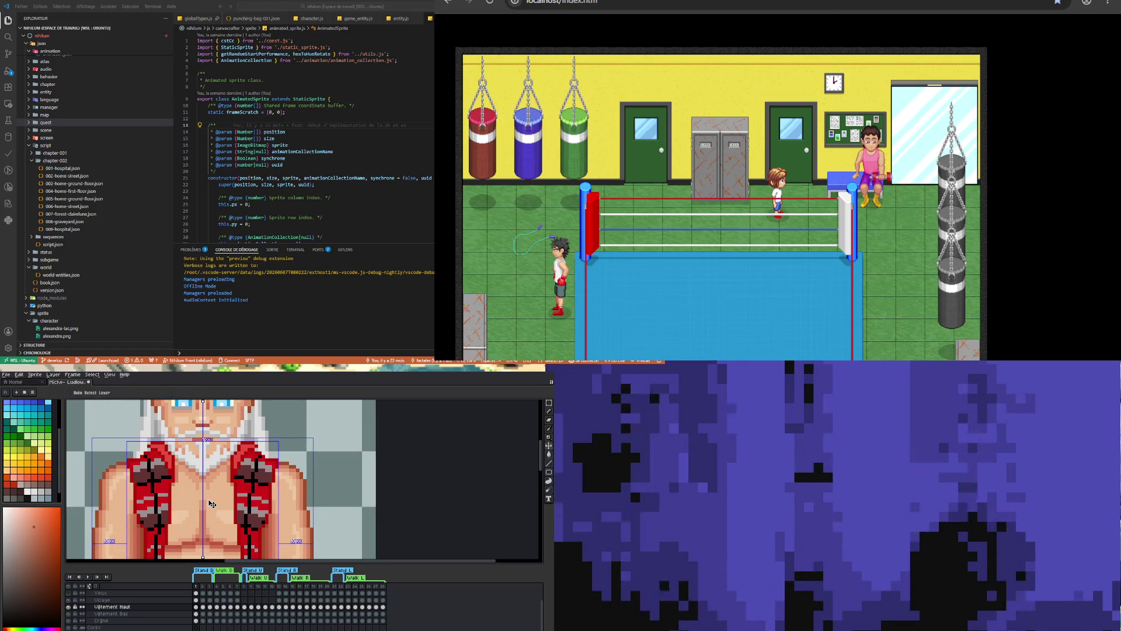
pyautogui.press('b')
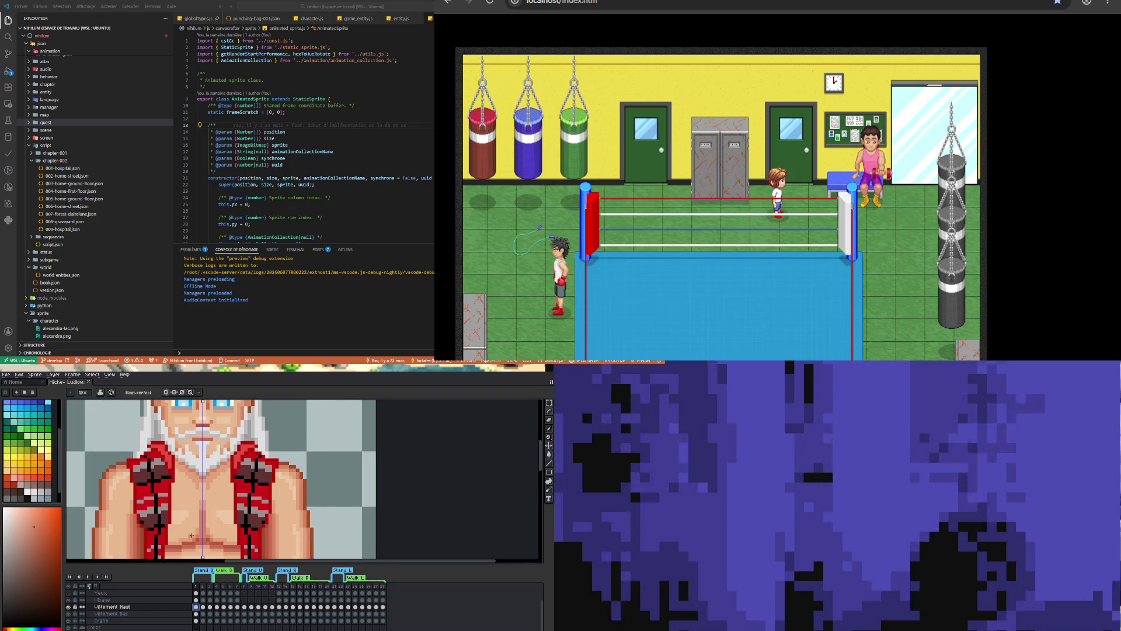
pyautogui.scroll(-1, 197, 503)
pyautogui.press('v')
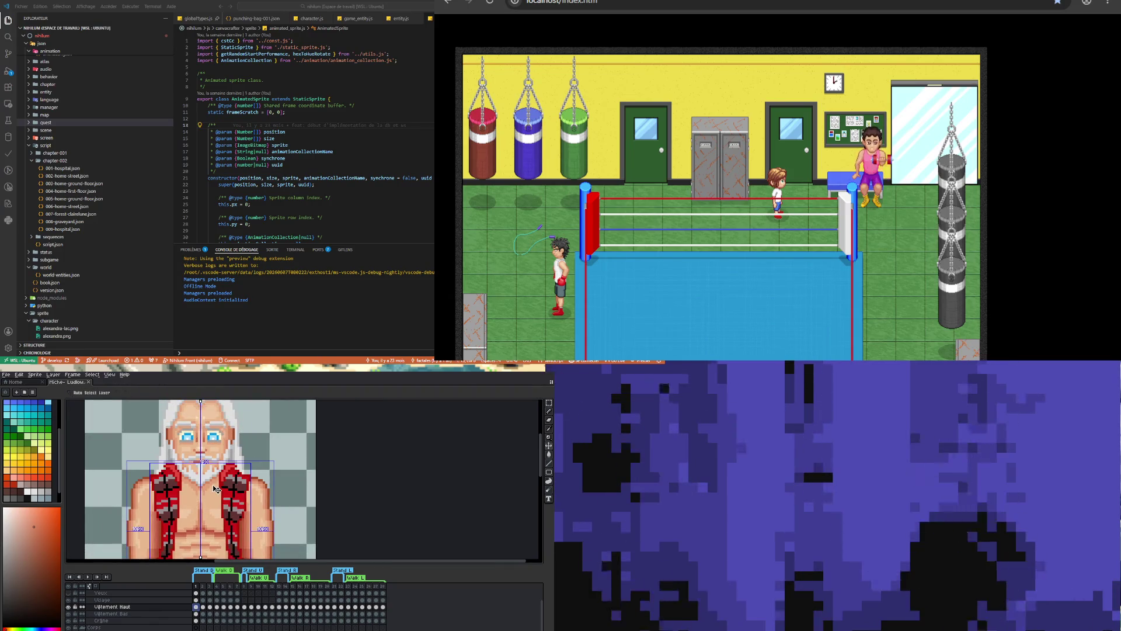
pyautogui.press('b')
pyautogui.press('v')
pyautogui.hotkey('alt', 'Up')
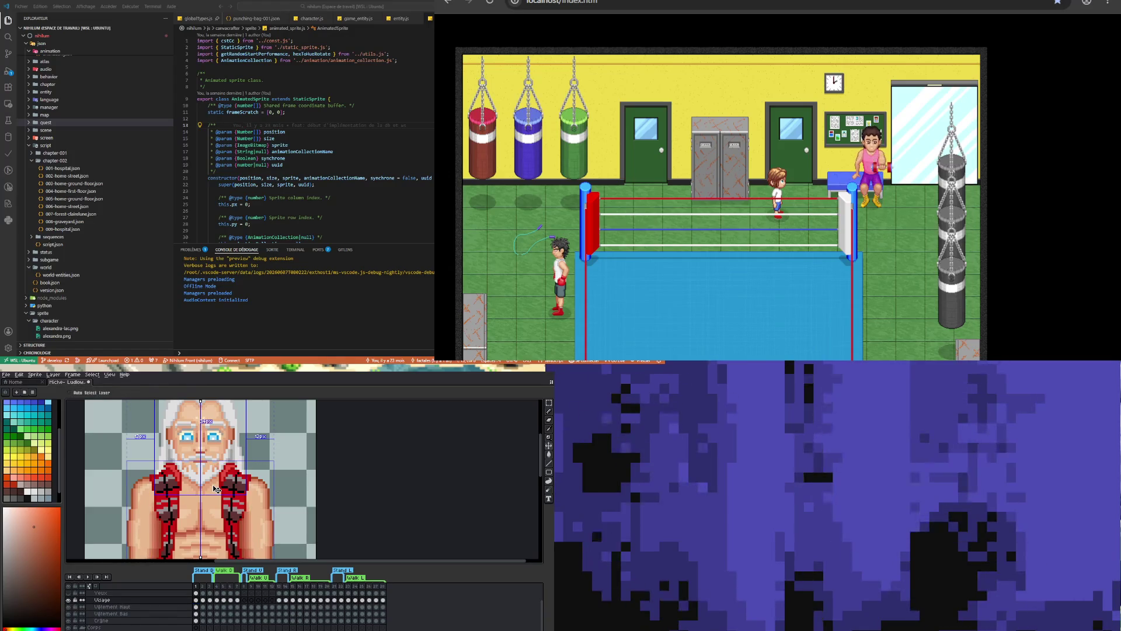
pyautogui.press('b')
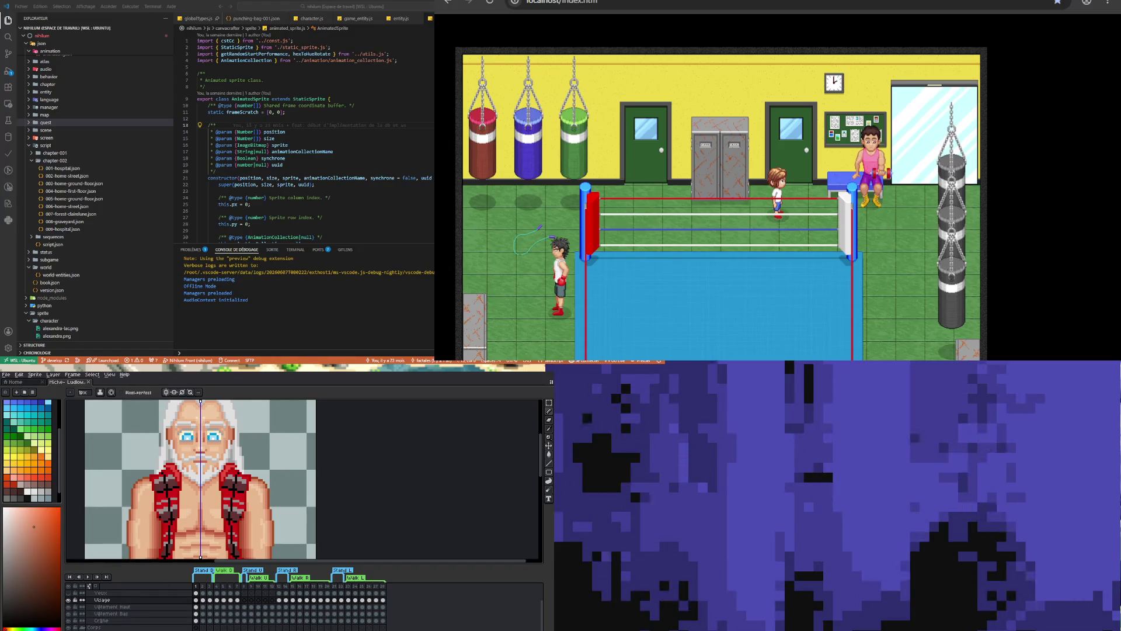
pyautogui.hotkey('alt', 'Up')
# Sample a vest colour from the sprite and return to the pencil
pyautogui.scroll(2, 29, 449)
pyautogui.scroll(1, 185, 459)
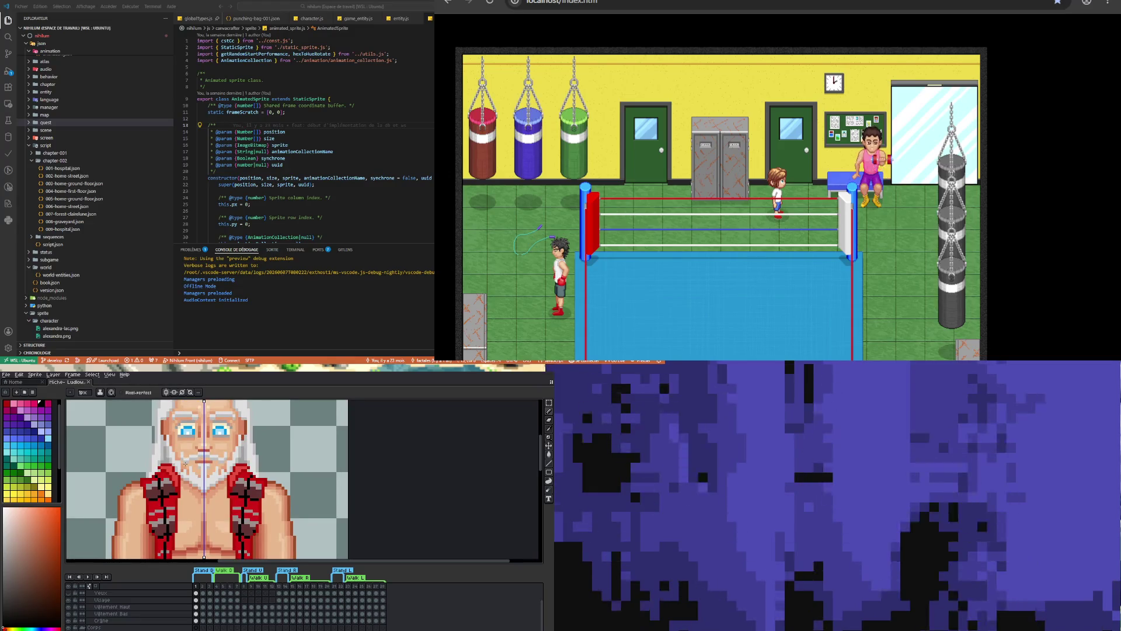
pyautogui.scroll(-1, 184, 467)
pyautogui.scroll(2, 183, 486)
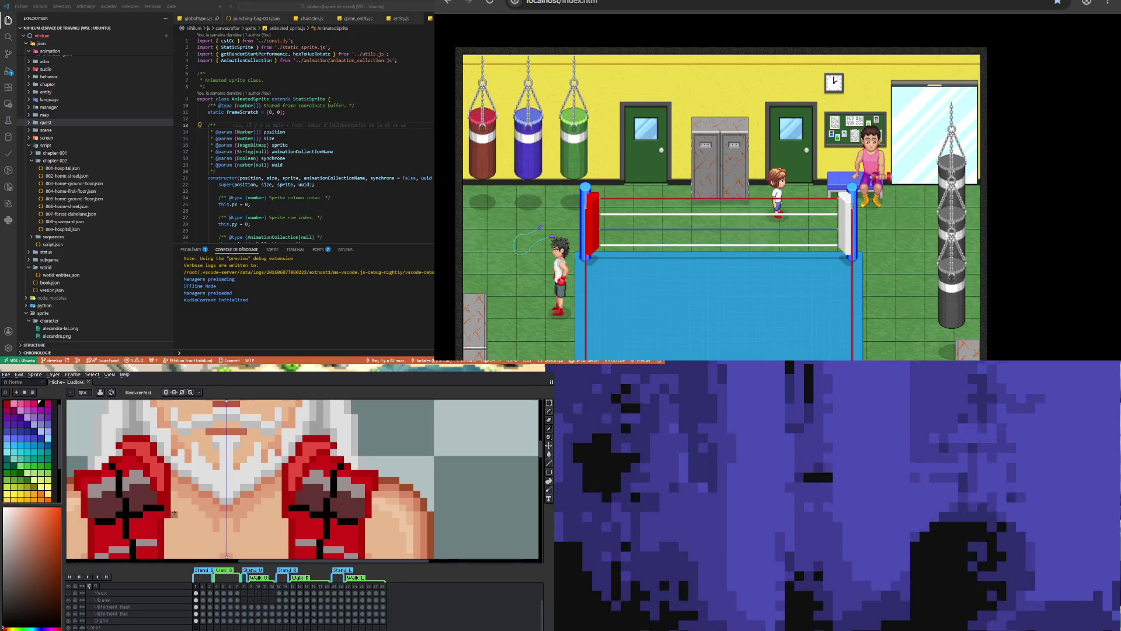
pyautogui.scroll(-1, 184, 488)
pyautogui.scroll(-2, 186, 488)
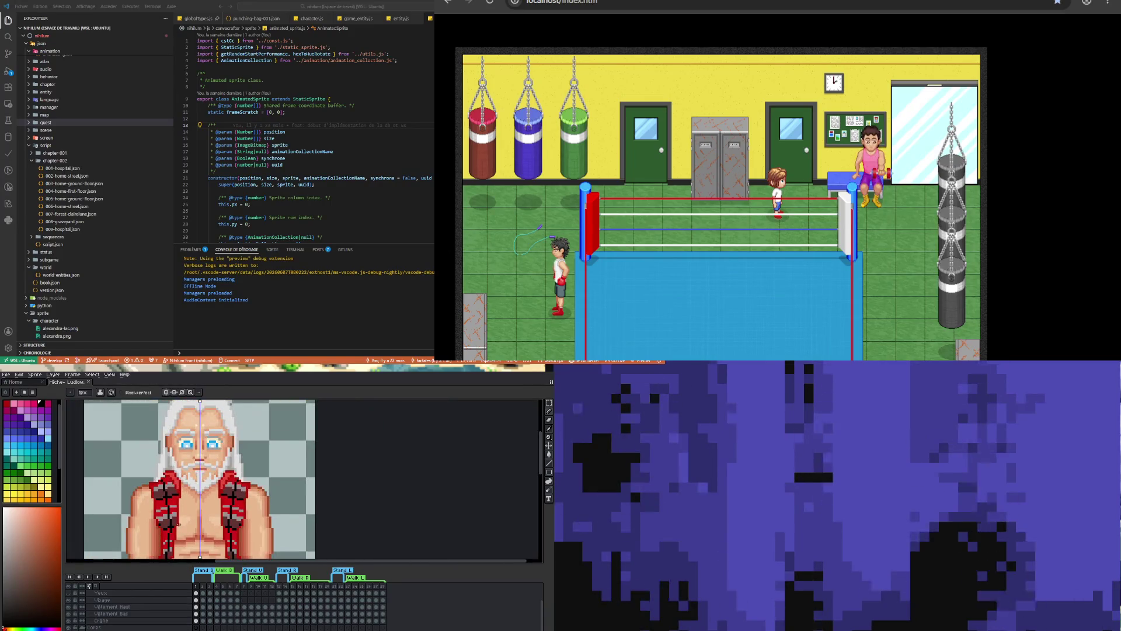
pyautogui.scroll(3, 179, 490)
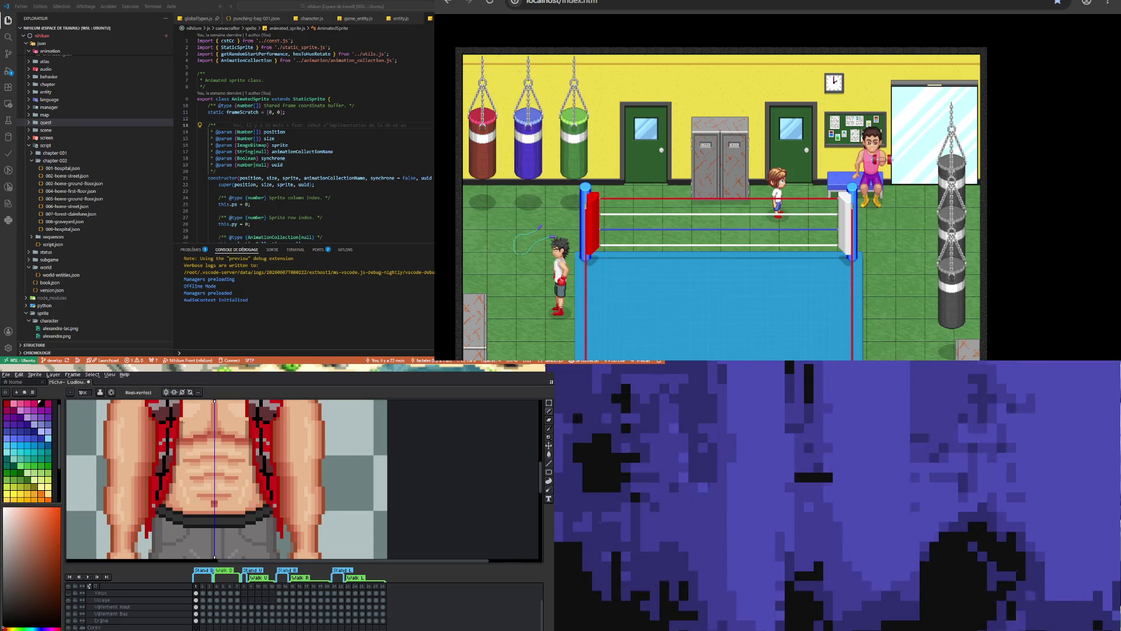
pyautogui.scroll(-3, 177, 484)
pyautogui.scroll(3, 173, 476)
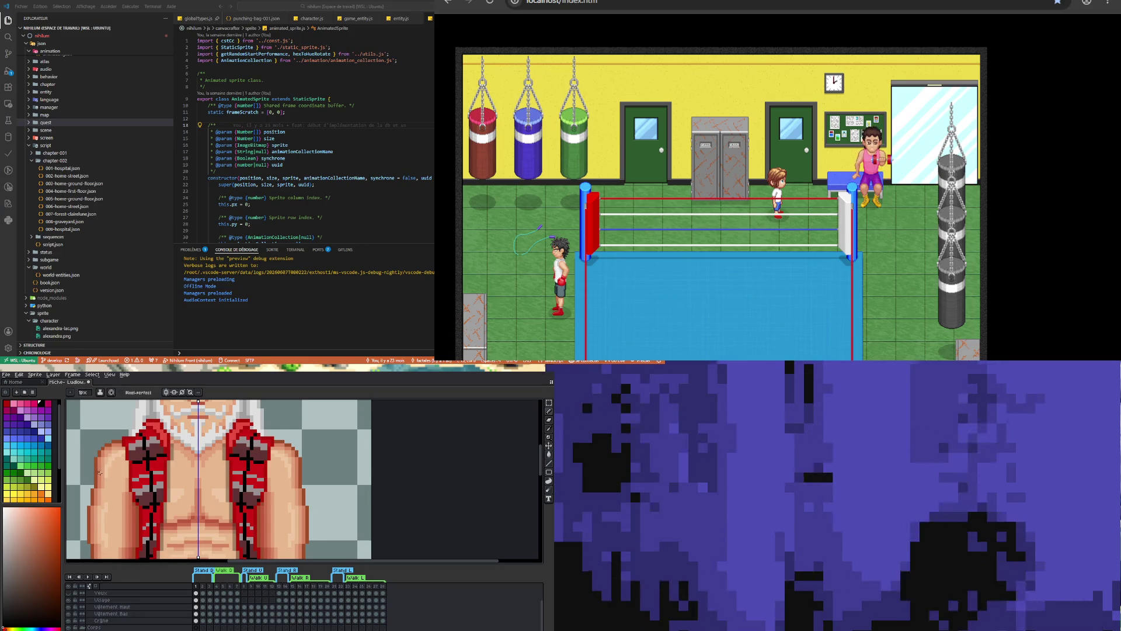
pyautogui.press('i')
pyautogui.click(172, 442)
pyautogui.press('b')
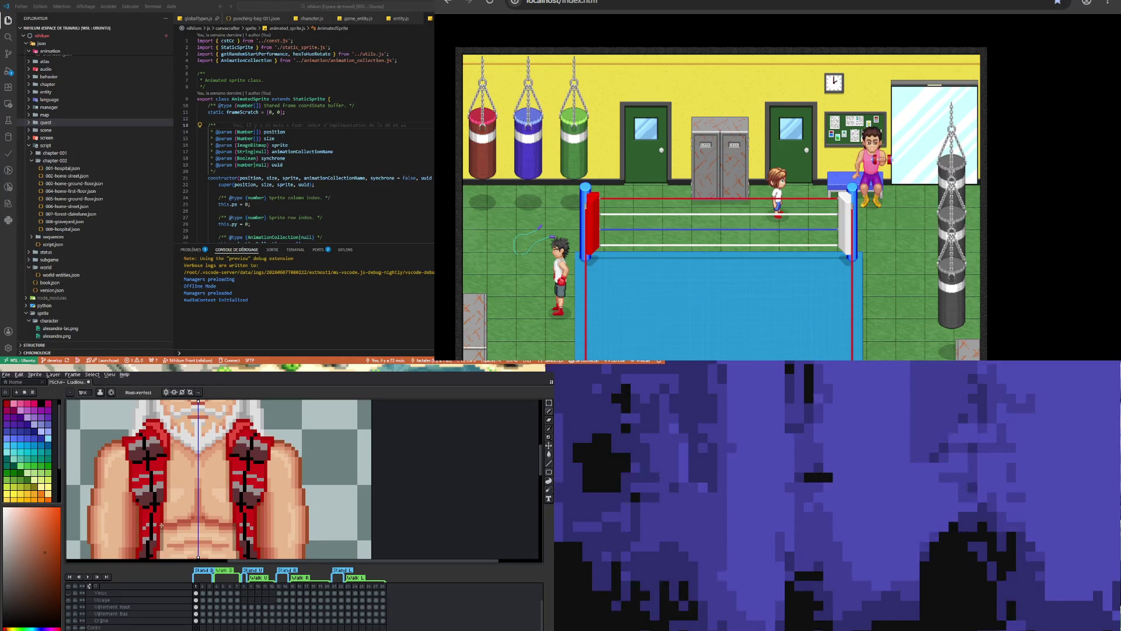
# Review the vest and torso shading, then save with Ctrl+S
pyautogui.scroll(-3, 150, 511)
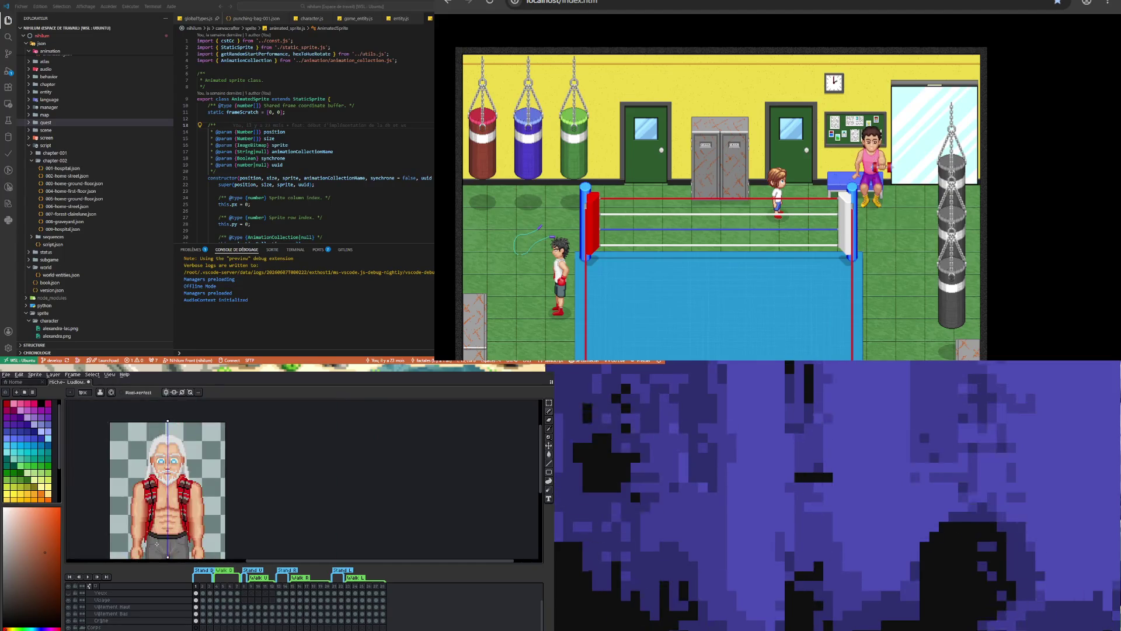
pyautogui.scroll(3, 153, 502)
pyautogui.scroll(1, 154, 492)
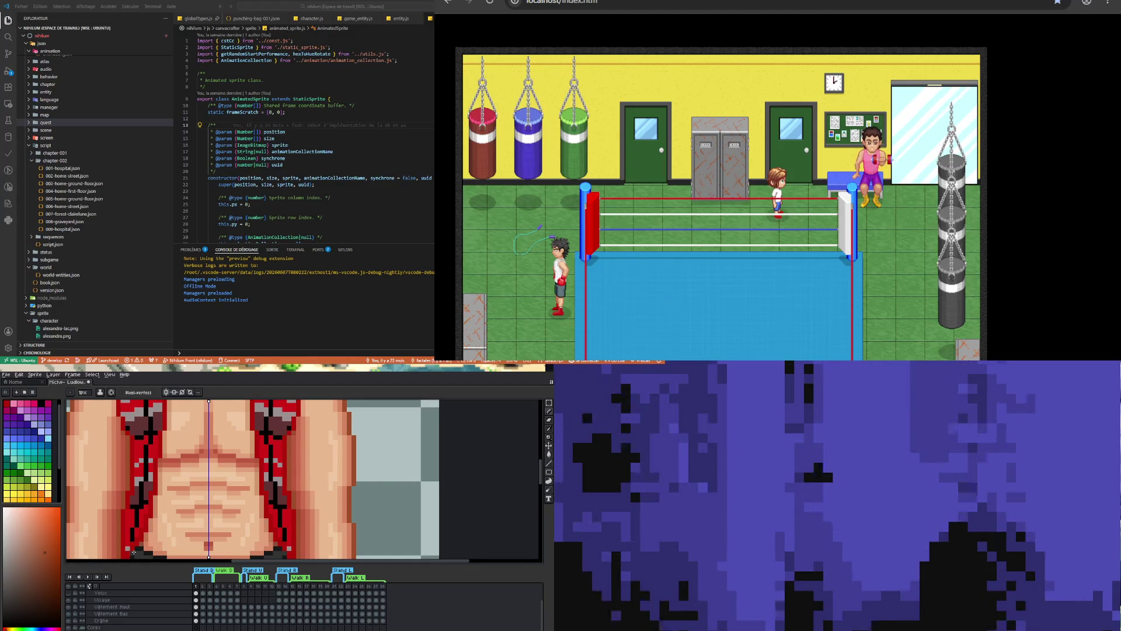
pyautogui.scroll(-2, 168, 497)
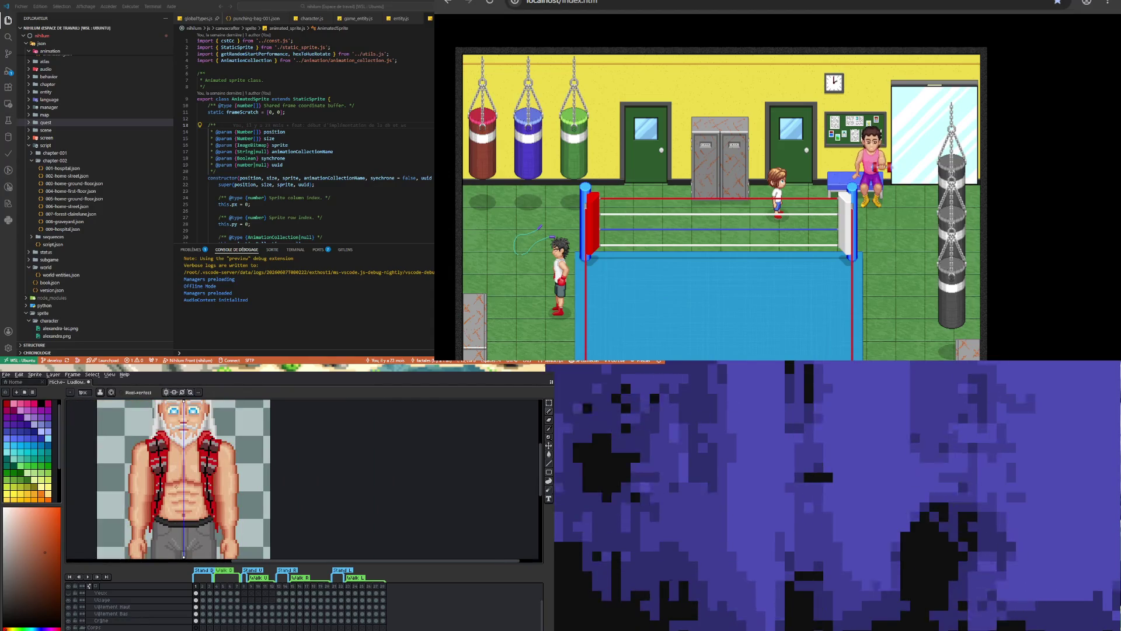
pyautogui.scroll(2, 161, 495)
pyautogui.scroll(-2, 157, 493)
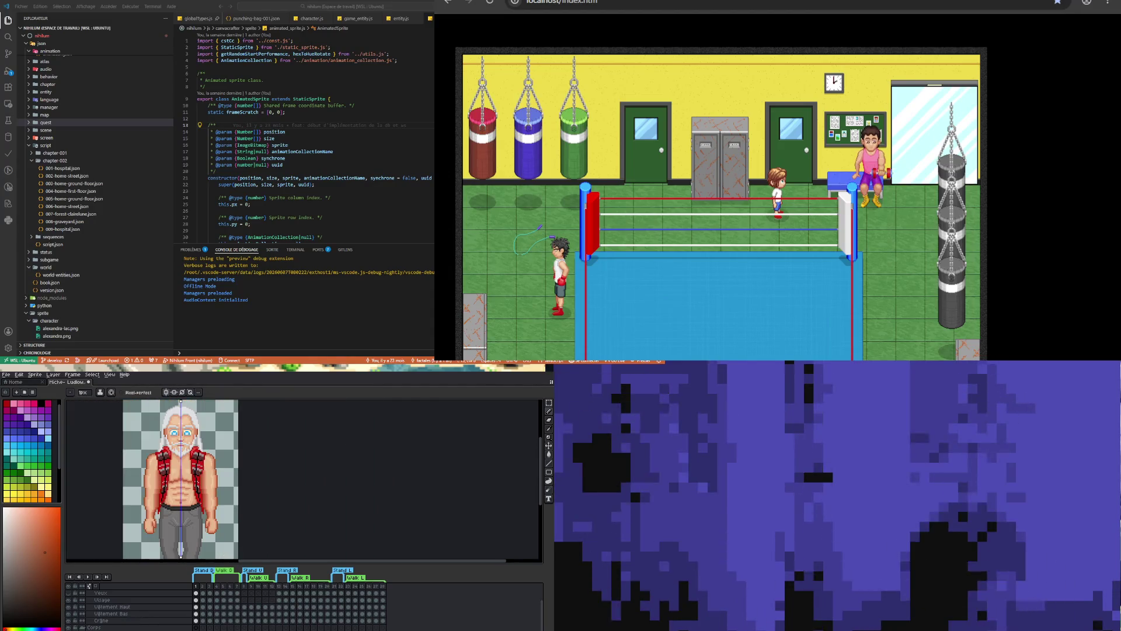
pyautogui.scroll(2, 278, 434)
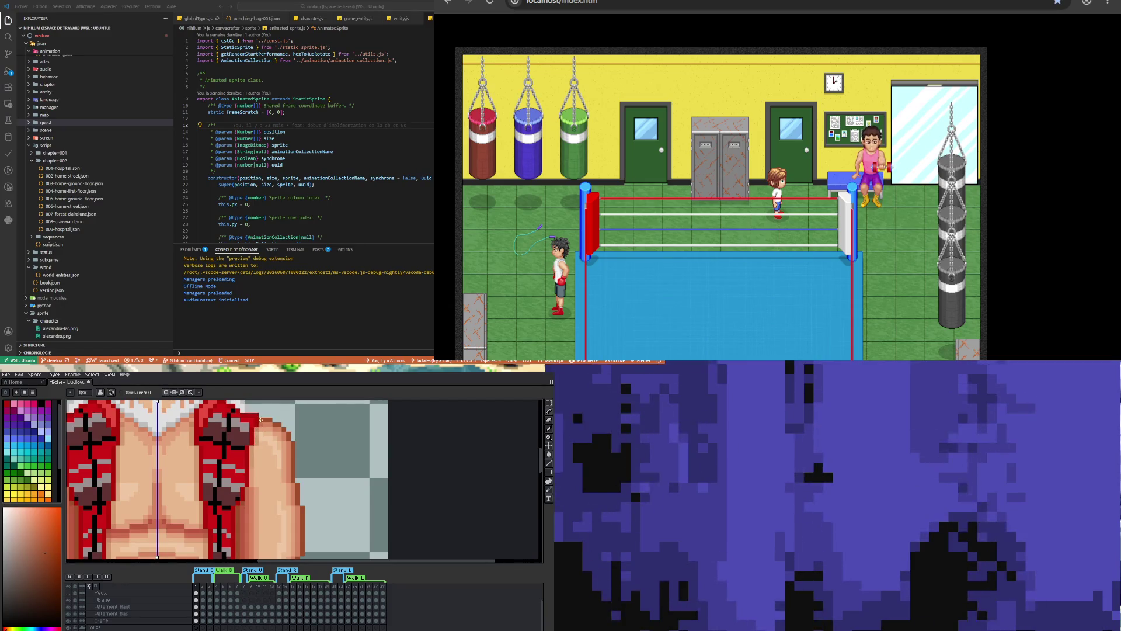
pyautogui.scroll(-2, 261, 419)
pyautogui.scroll(2, 218, 504)
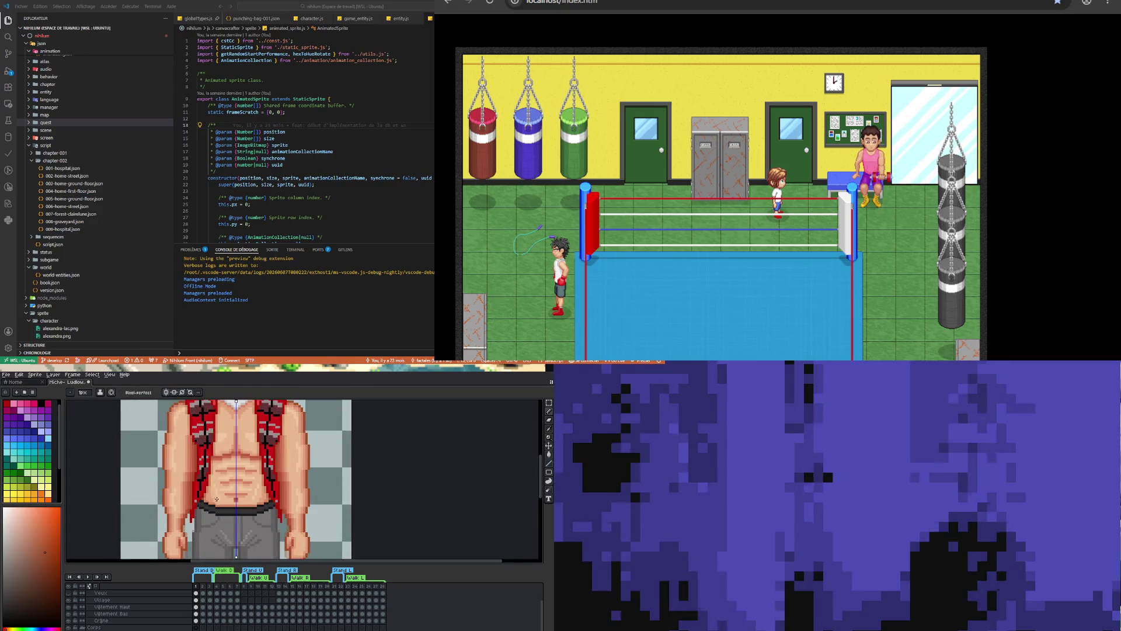
pyautogui.scroll(-2, 213, 494)
pyautogui.scroll(3, 220, 442)
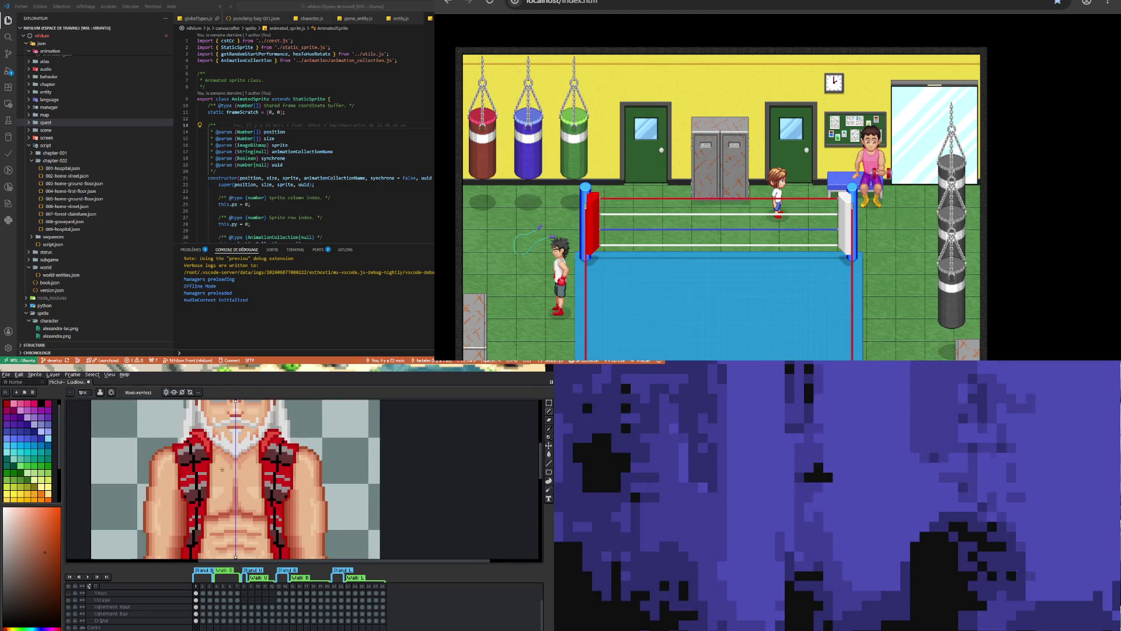
pyautogui.scroll(-2, 222, 468)
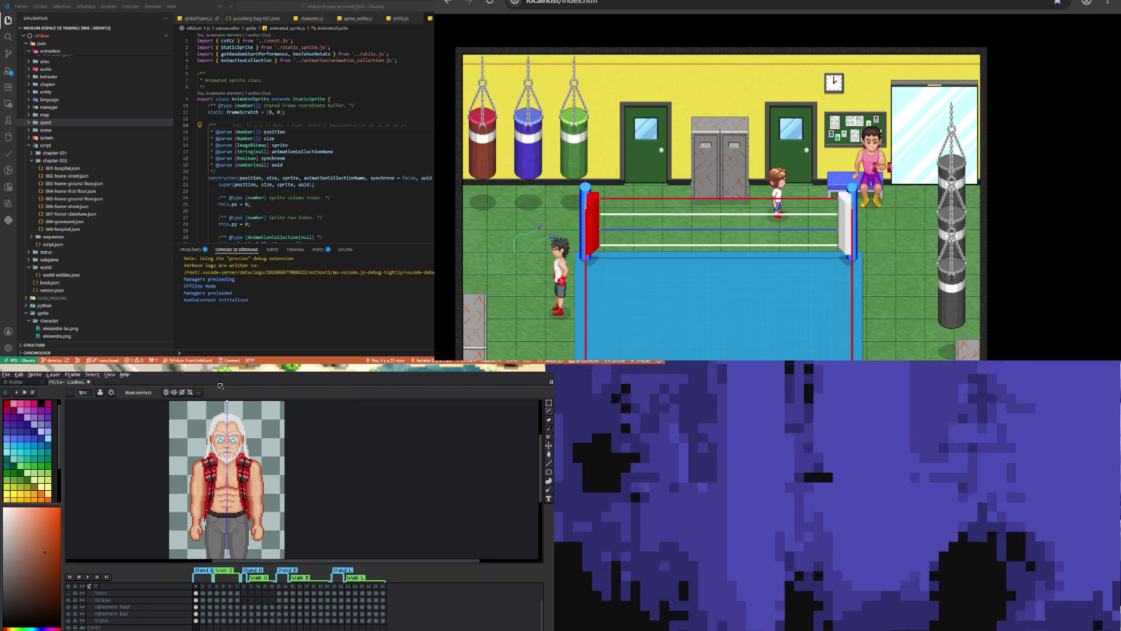
pyautogui.hotkey('ctrl', 's')
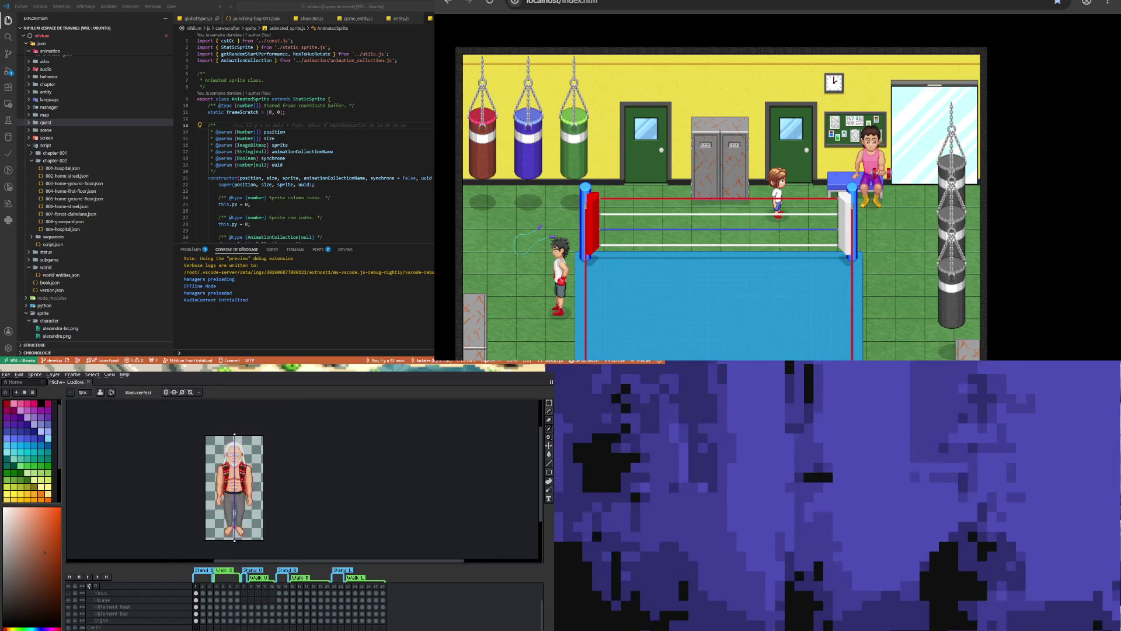
# Sample the white hair colour with the eyedropper and select the Visage layer with the pencil
pyautogui.scroll(2, 230, 400)
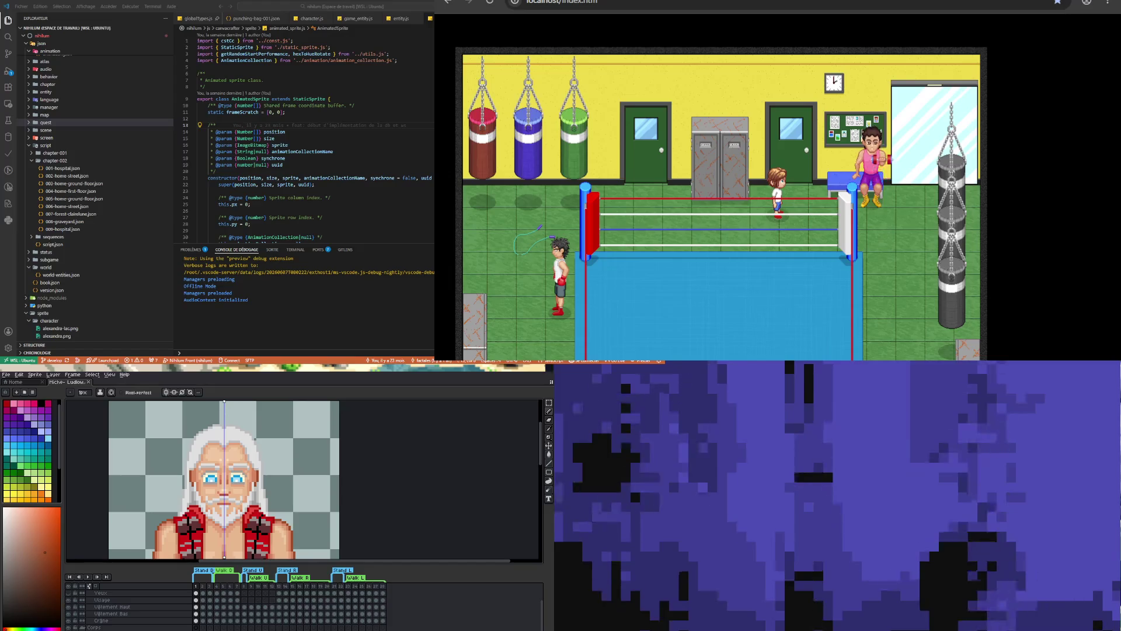
pyautogui.scroll(2, 234, 430)
pyautogui.press('i')
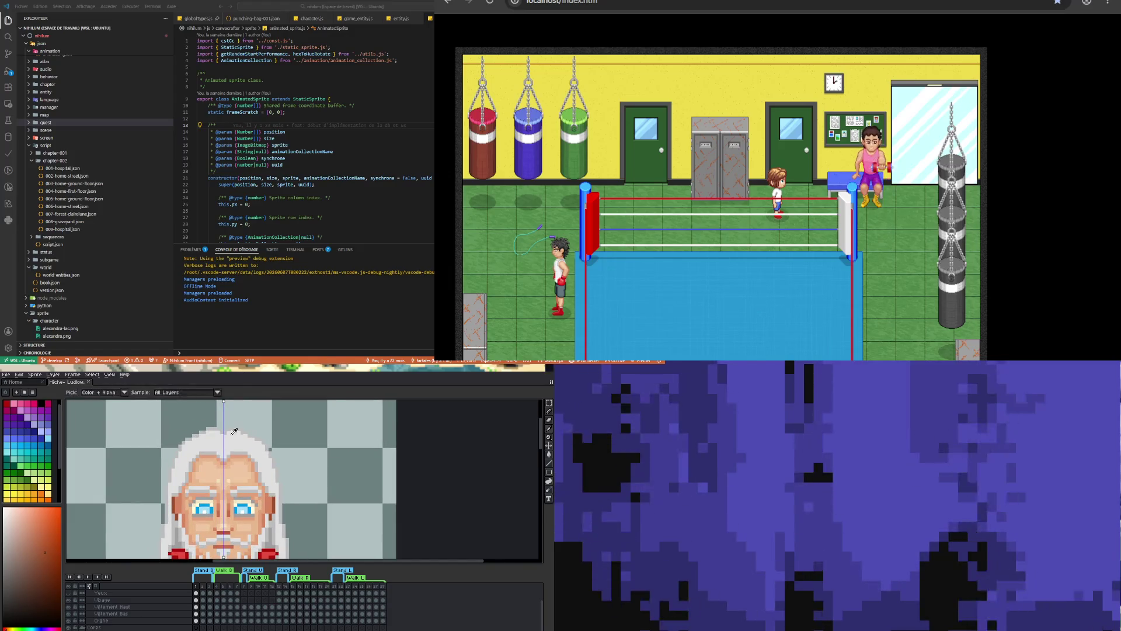
pyautogui.click(217, 450)
pyautogui.press('b')
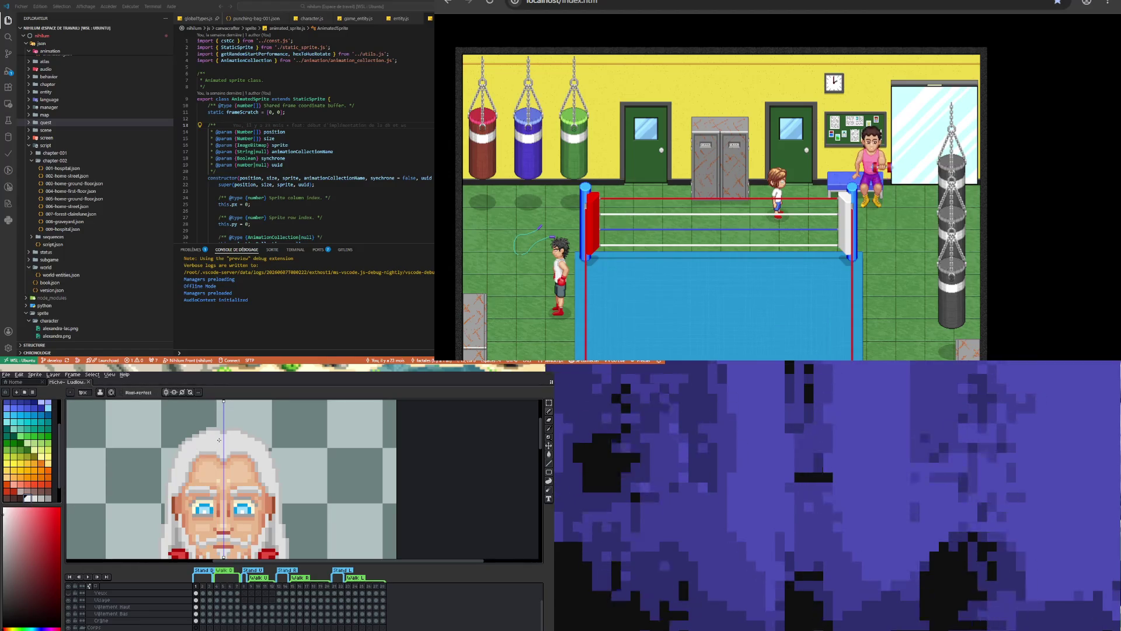
pyautogui.scroll(2, 224, 436)
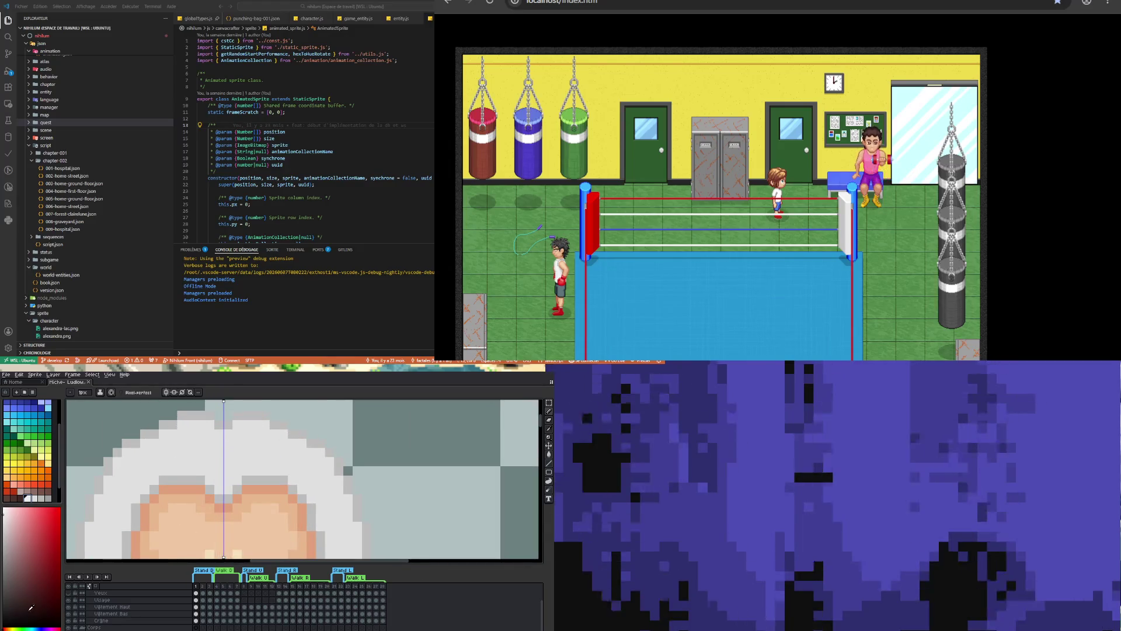
pyautogui.click(197, 600)
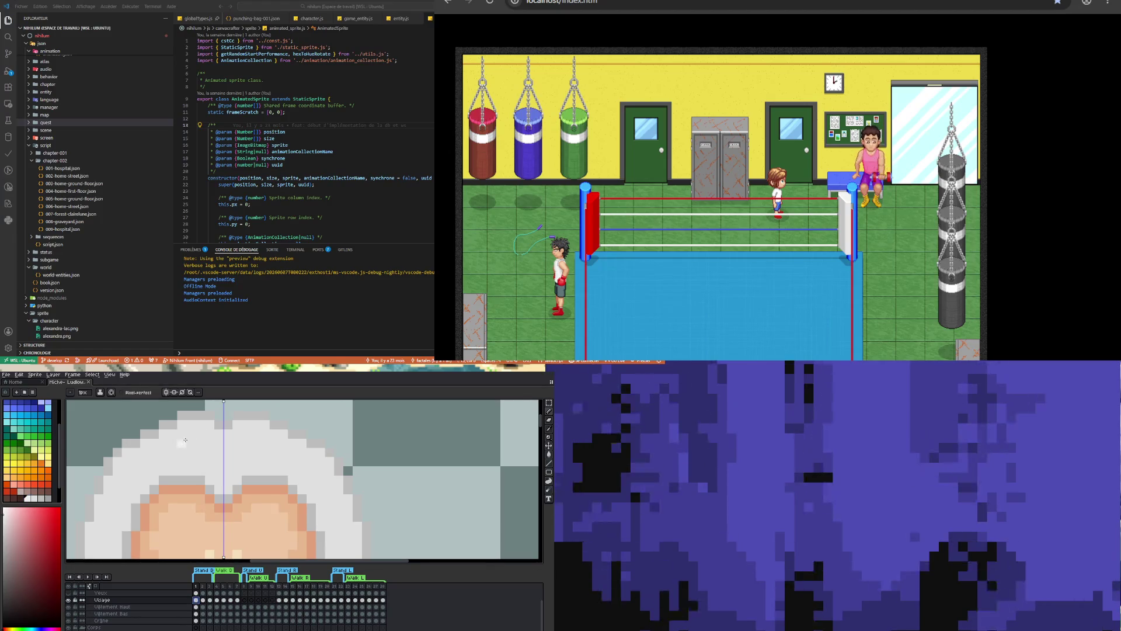
# Paint symmetric highlight strokes along the hair's upper edge, then zoom in and out to review them
pyautogui.moveTo(180, 433)
pyautogui.mouseDown()
pyautogui.moveTo(199, 432)
pyautogui.moveTo(169, 442)
pyautogui.mouseUp()
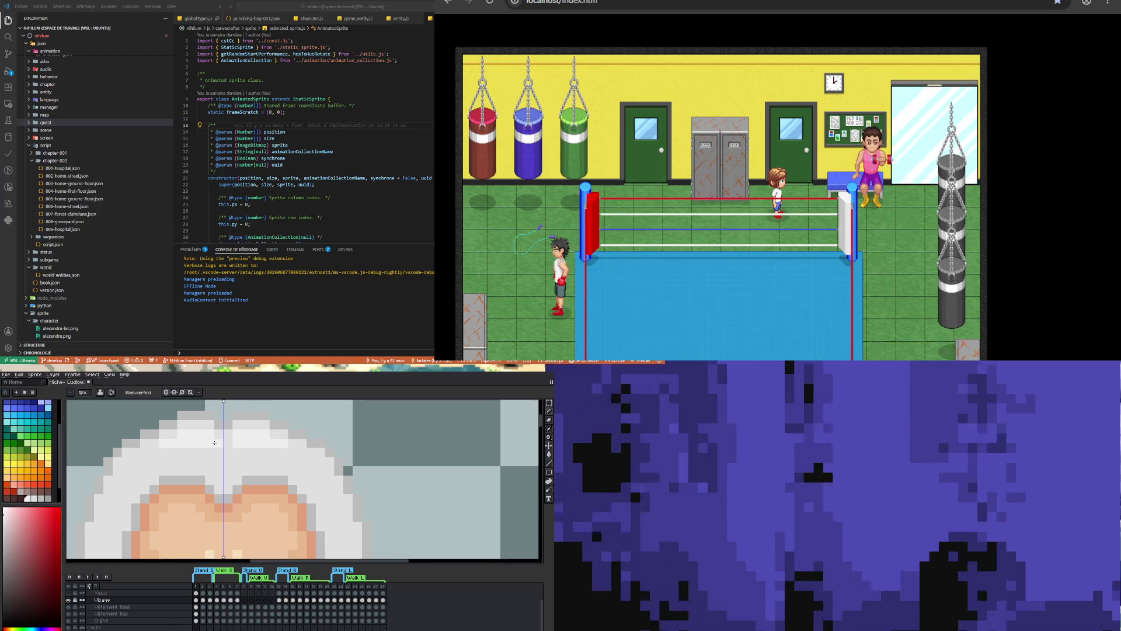
pyautogui.moveTo(212, 452)
pyautogui.mouseDown()
pyautogui.moveTo(146, 452)
pyautogui.moveTo(145, 461)
pyautogui.mouseUp()
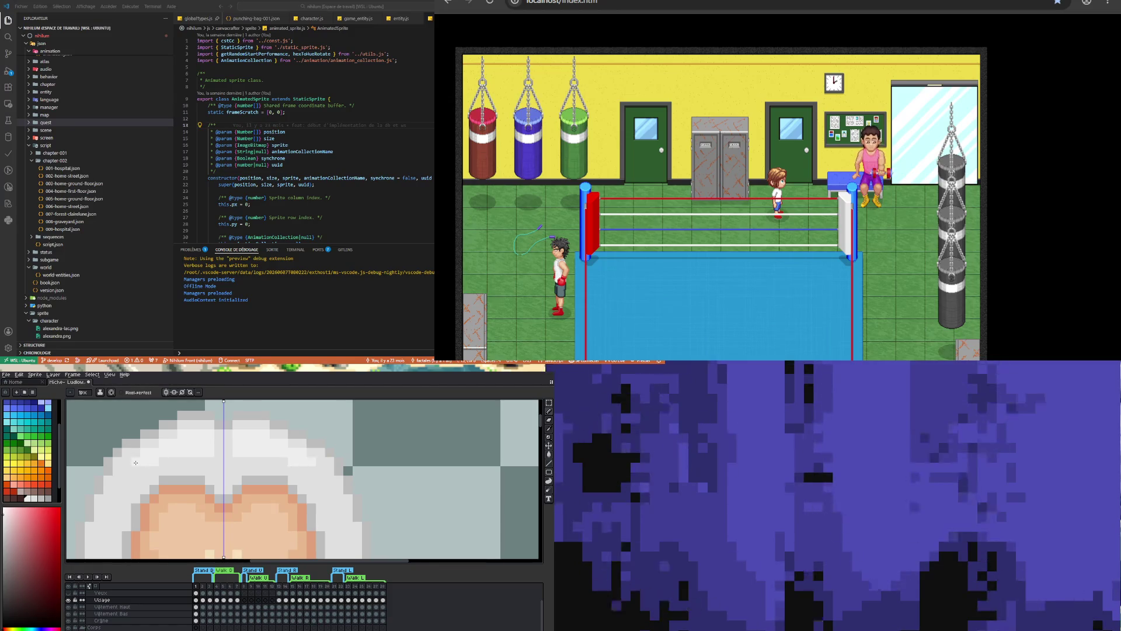
pyautogui.hotkey('ctrl', 'z')
pyautogui.hotkey('ctrl', 'y')
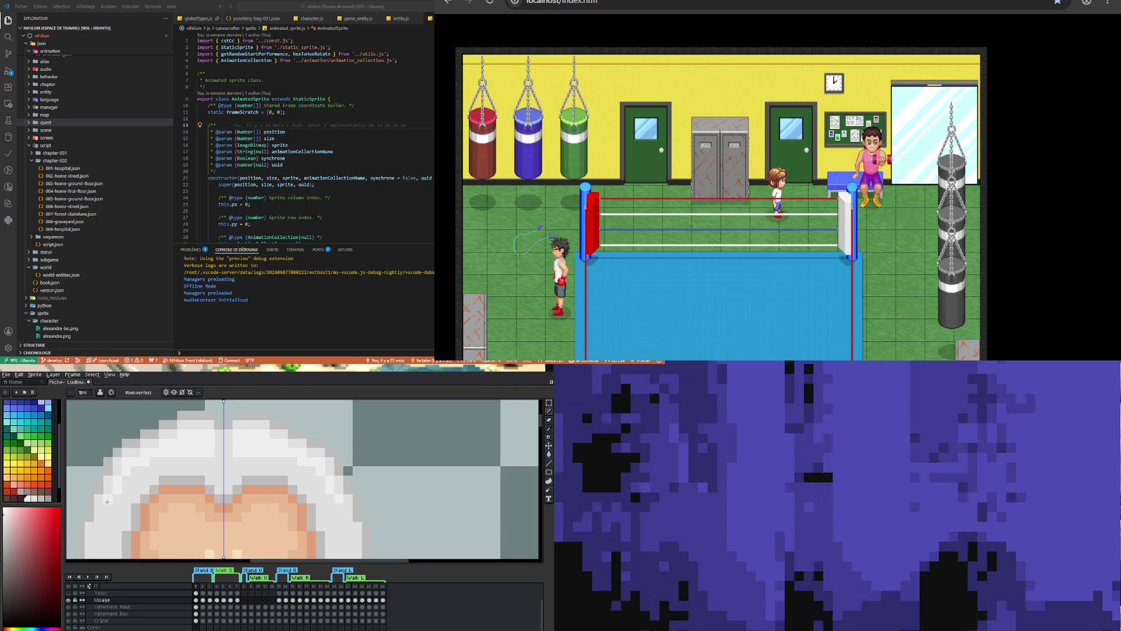
pyautogui.scroll(-3, 110, 507)
pyautogui.scroll(2, 173, 493)
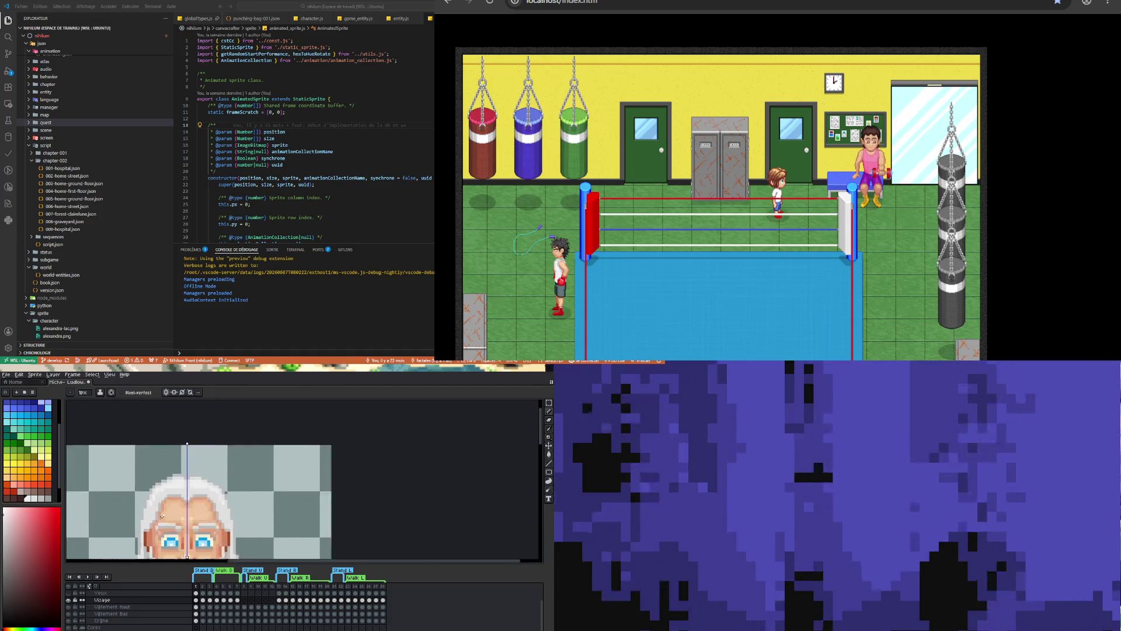
pyautogui.scroll(1, 173, 494)
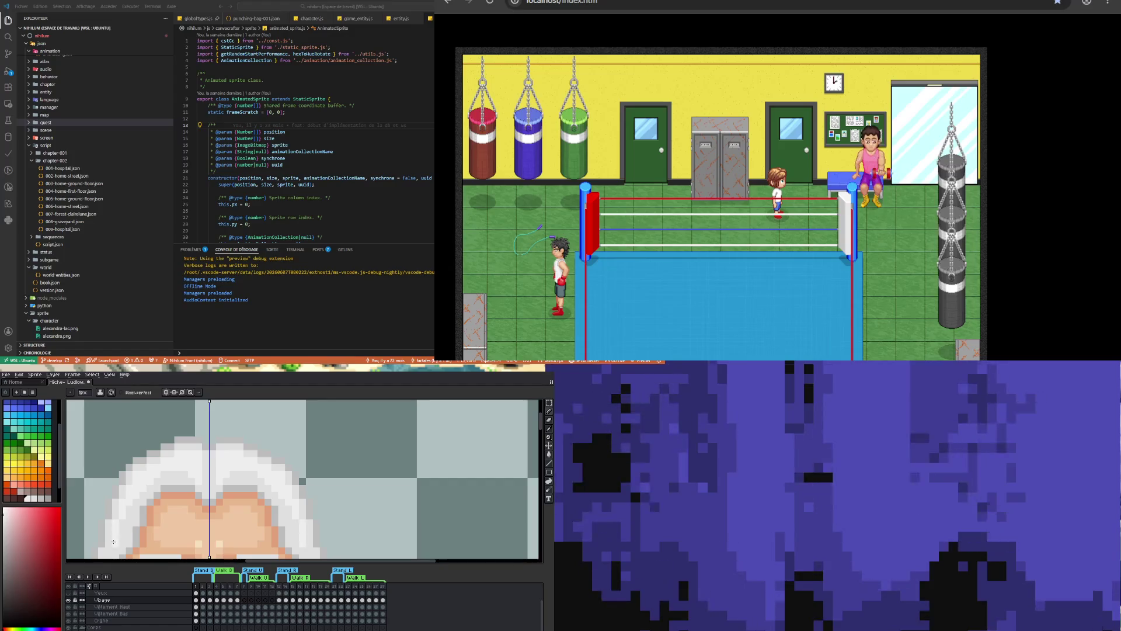
pyautogui.scroll(-3, 161, 497)
pyautogui.scroll(4, 152, 487)
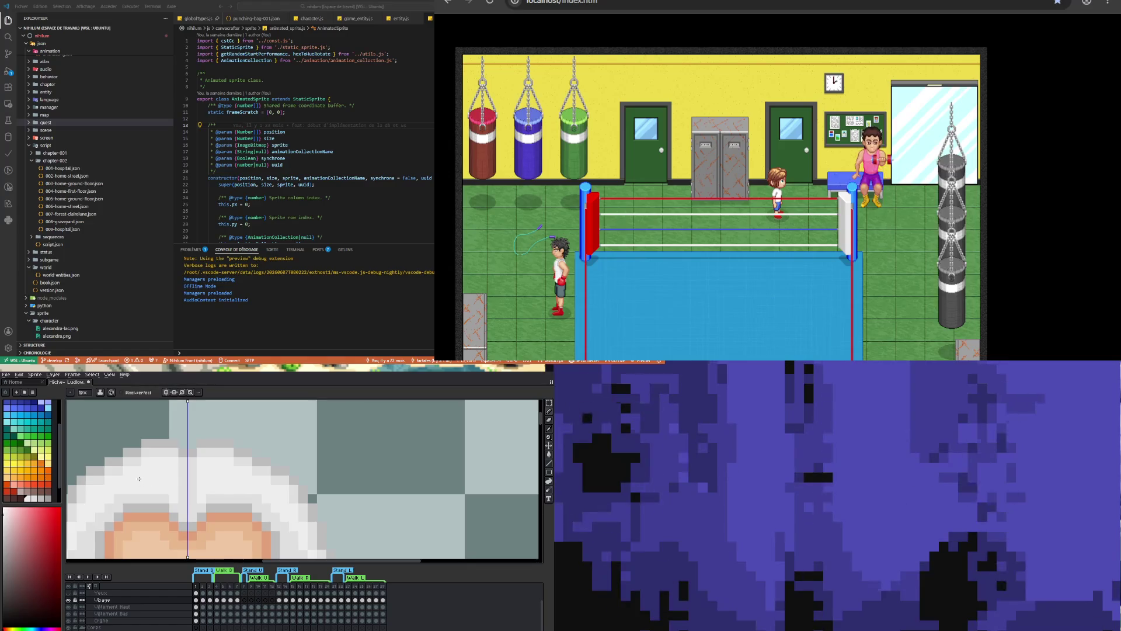
pyautogui.scroll(-3, 137, 481)
pyautogui.scroll(3, 132, 486)
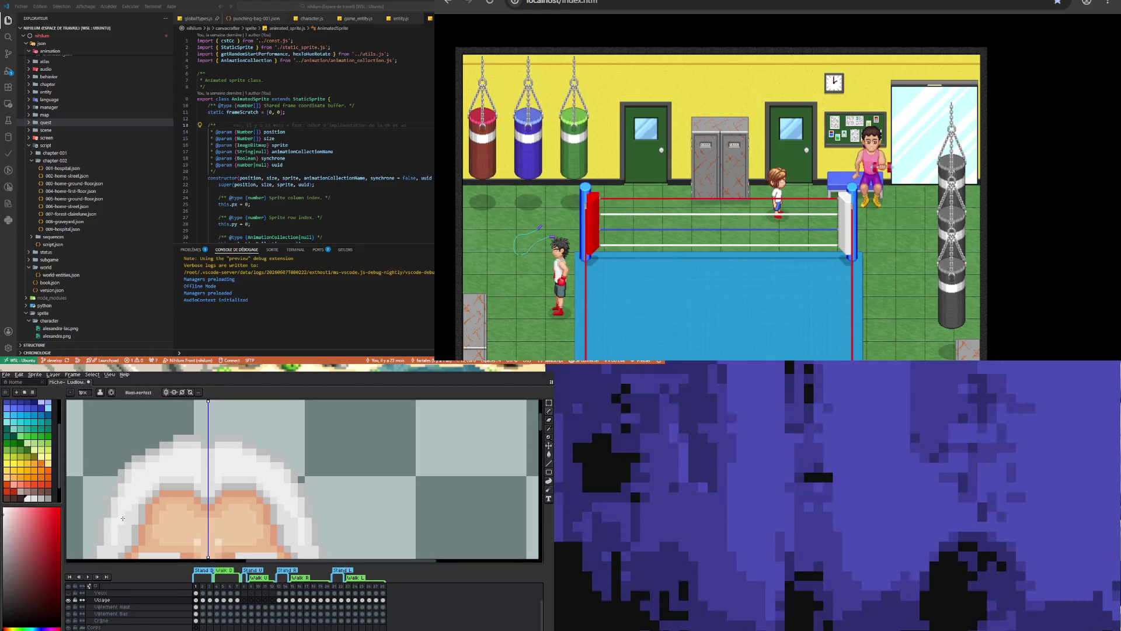
pyautogui.scroll(-3, 122, 518)
pyautogui.scroll(3, 165, 479)
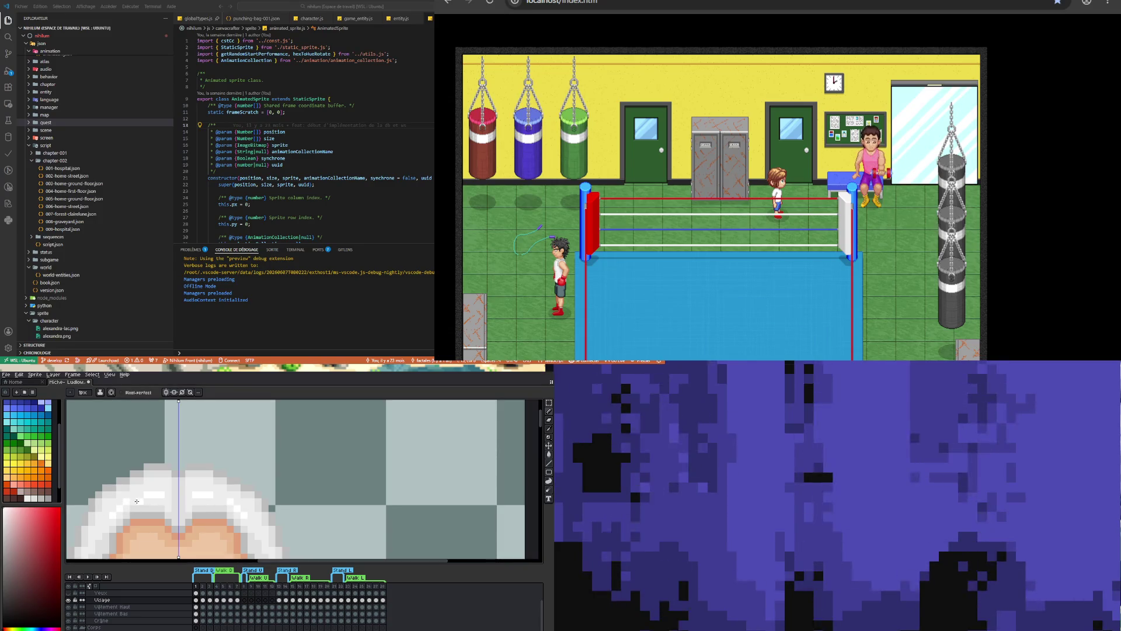
pyautogui.scroll(-4, 170, 481)
pyautogui.scroll(2, 171, 481)
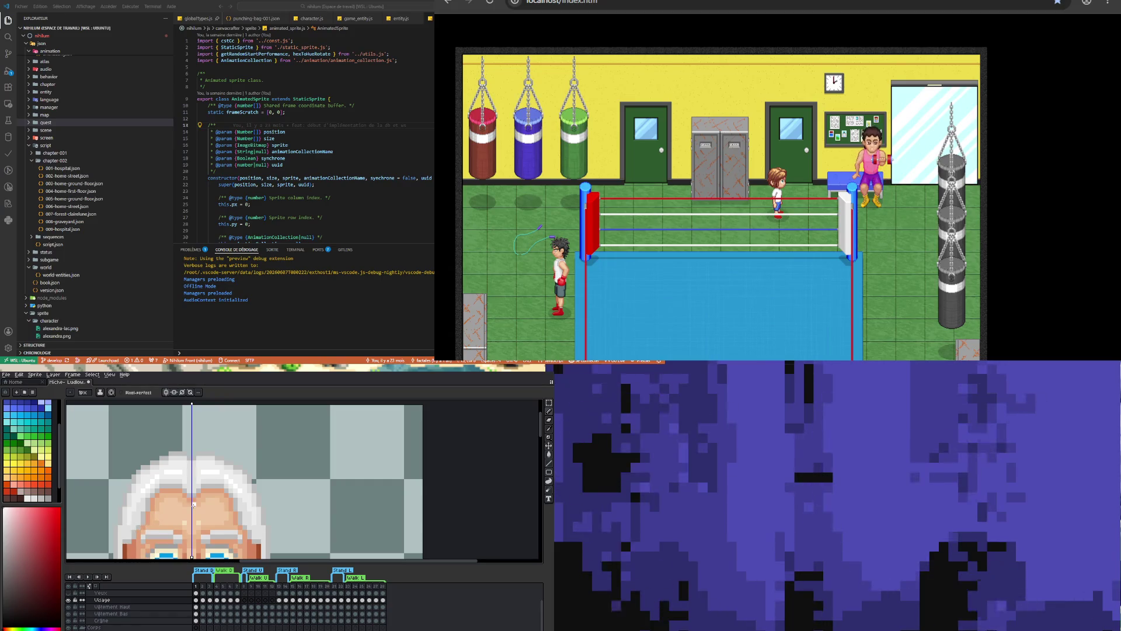
pyautogui.scroll(1, 194, 498)
pyautogui.scroll(-3, 111, 489)
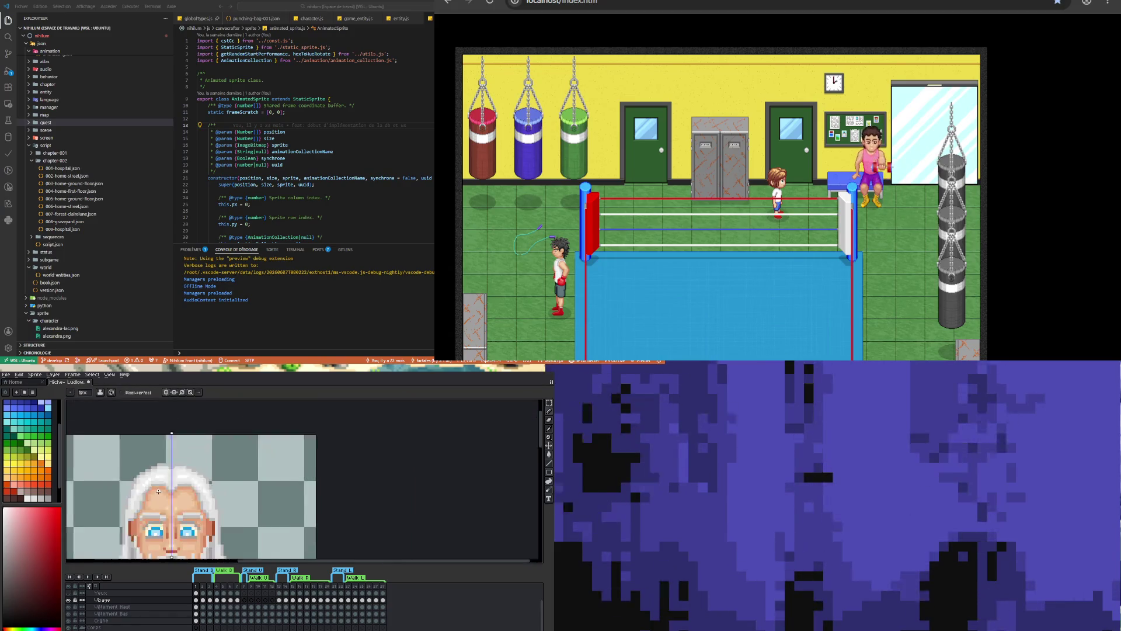
pyautogui.scroll(-1, 111, 489)
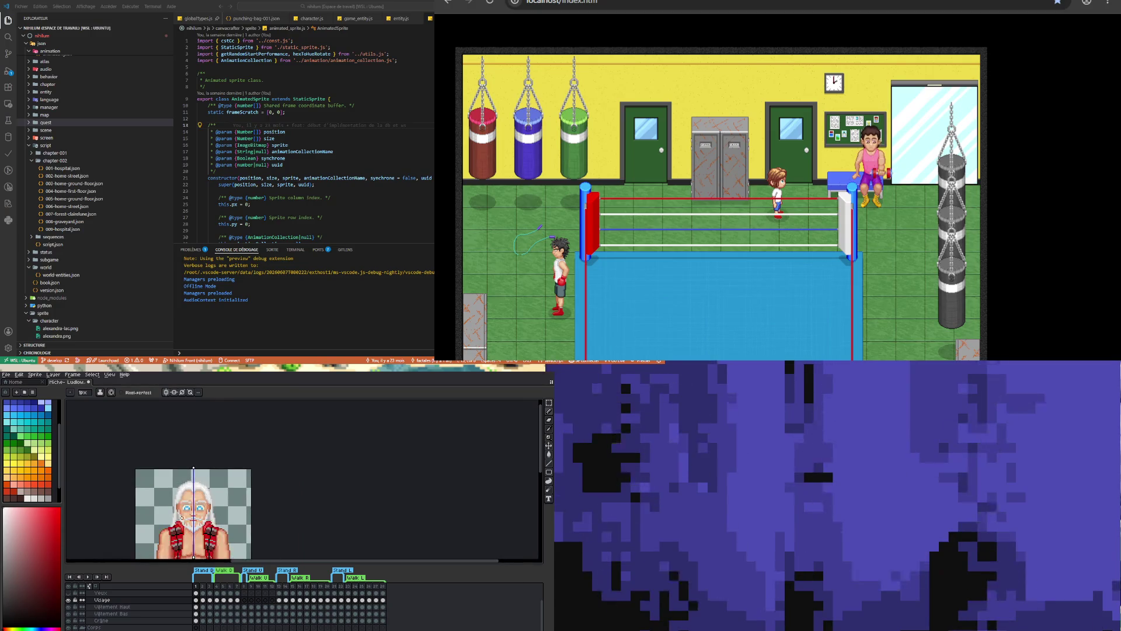
pyautogui.scroll(4, 181, 517)
pyautogui.scroll(-2, 175, 504)
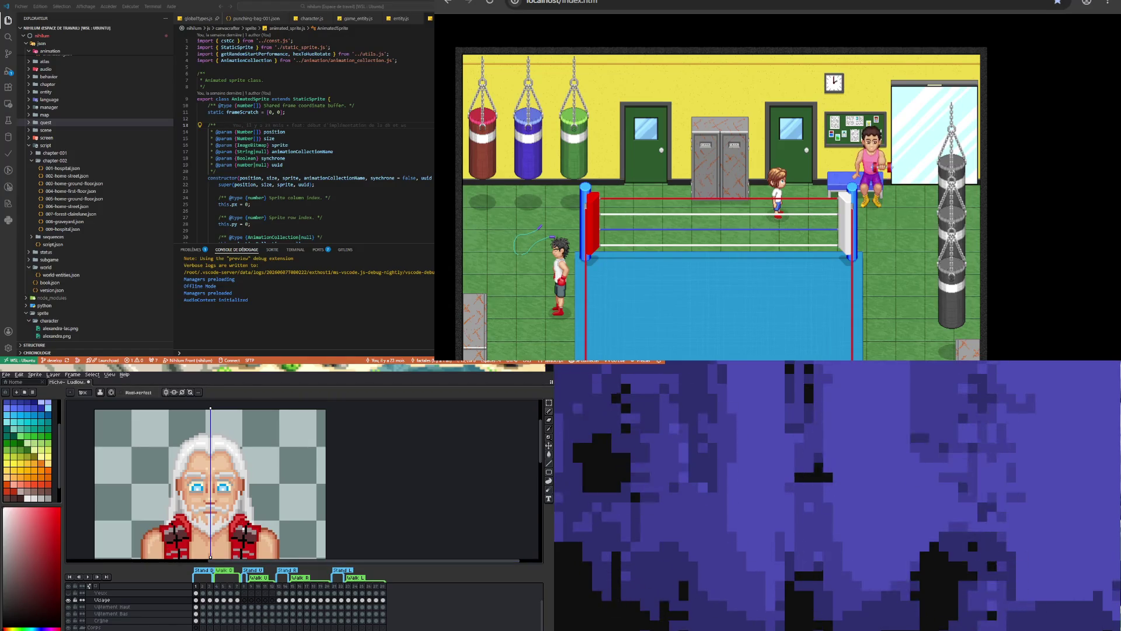
pyautogui.scroll(-3, 222, 484)
pyautogui.scroll(1, 221, 484)
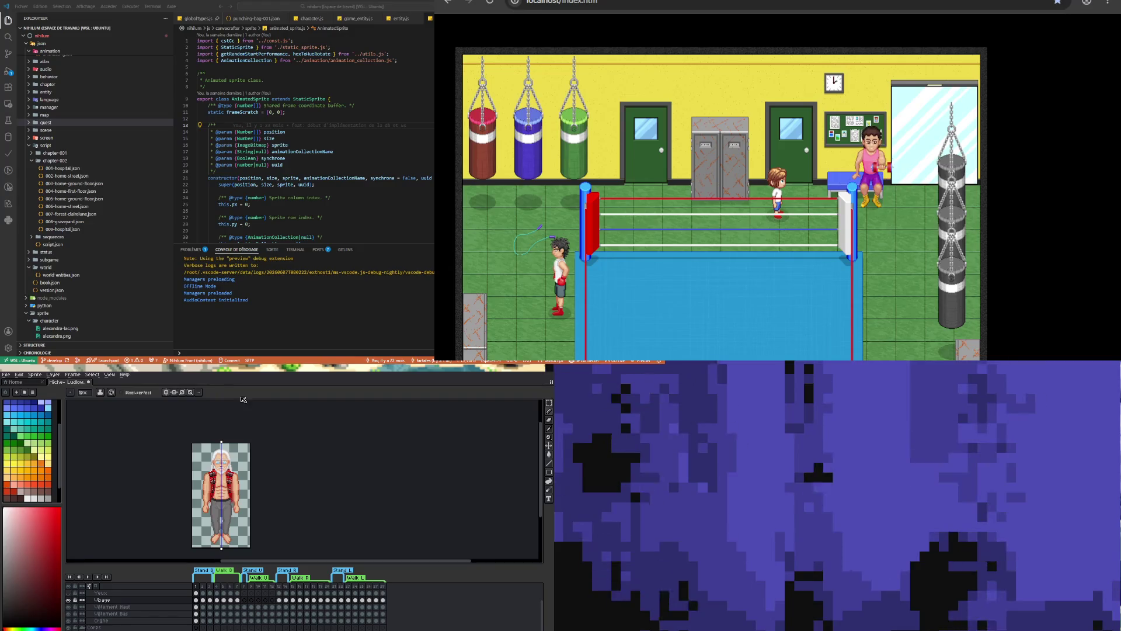